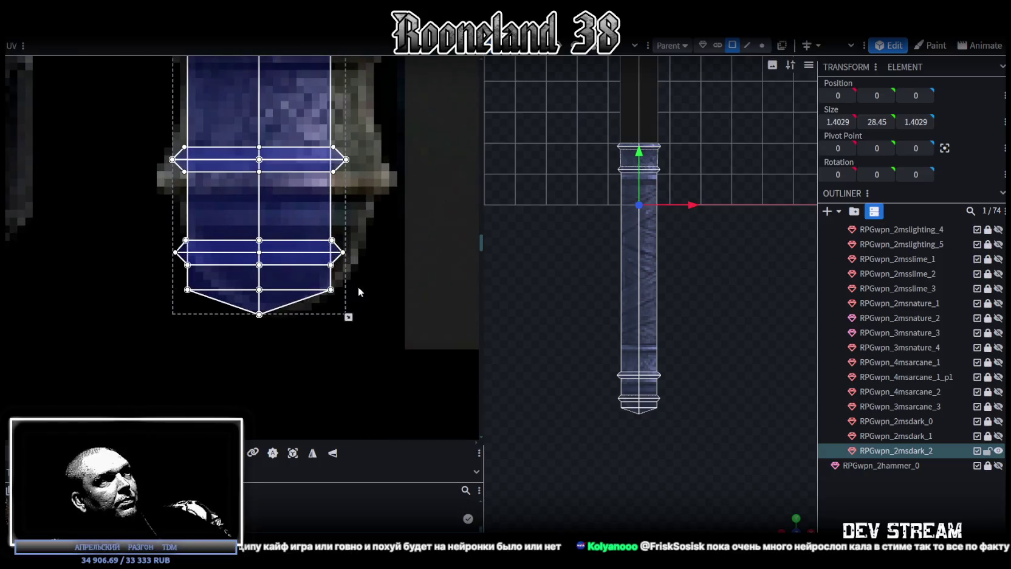
Widen the tip's UV mesh across the dark texture and shift its bottom UV face upward
left_click_drag(351, 323, 380, 310)
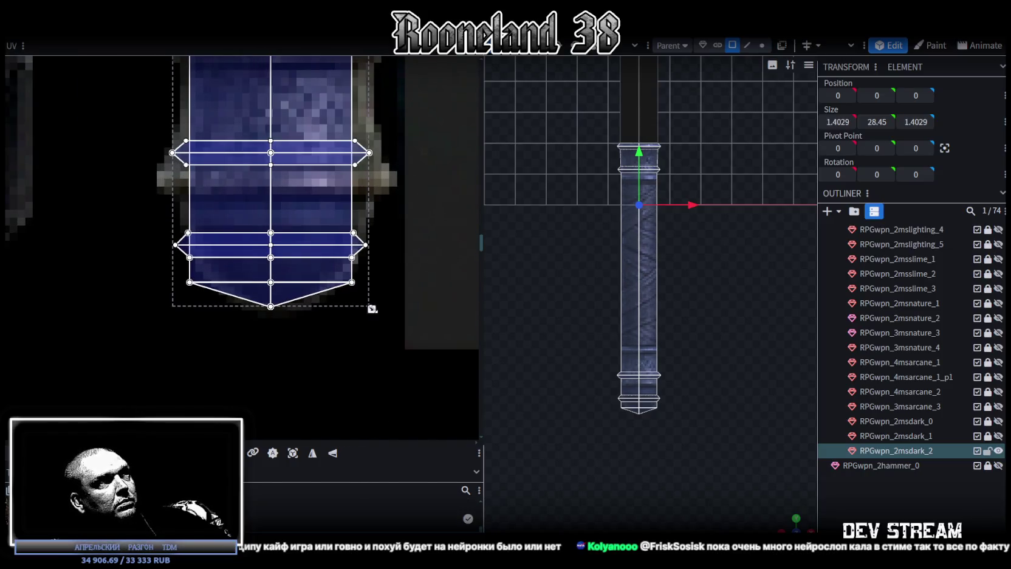
left_click_drag(380, 308, 387, 310)
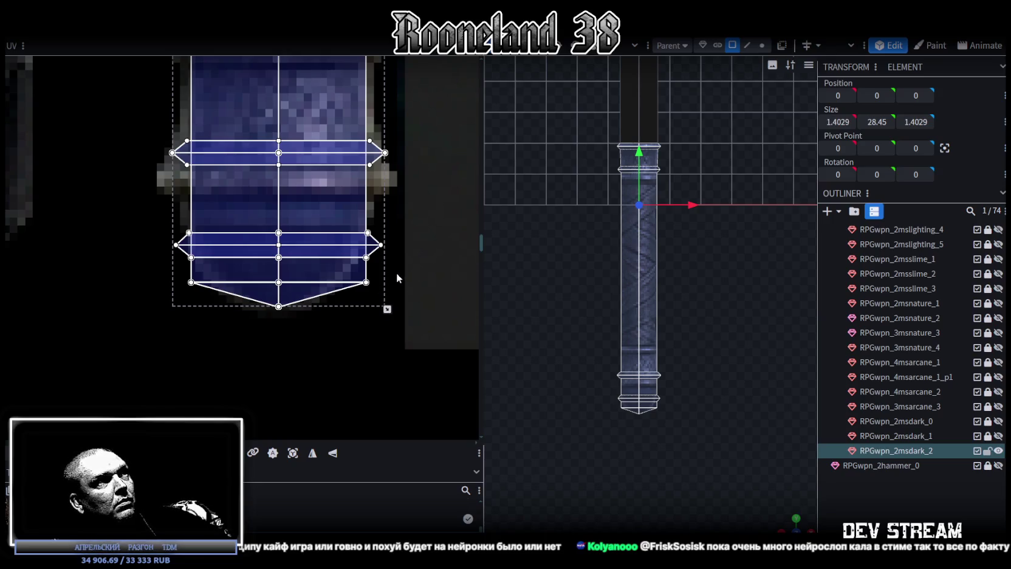
key("ctrl+z")
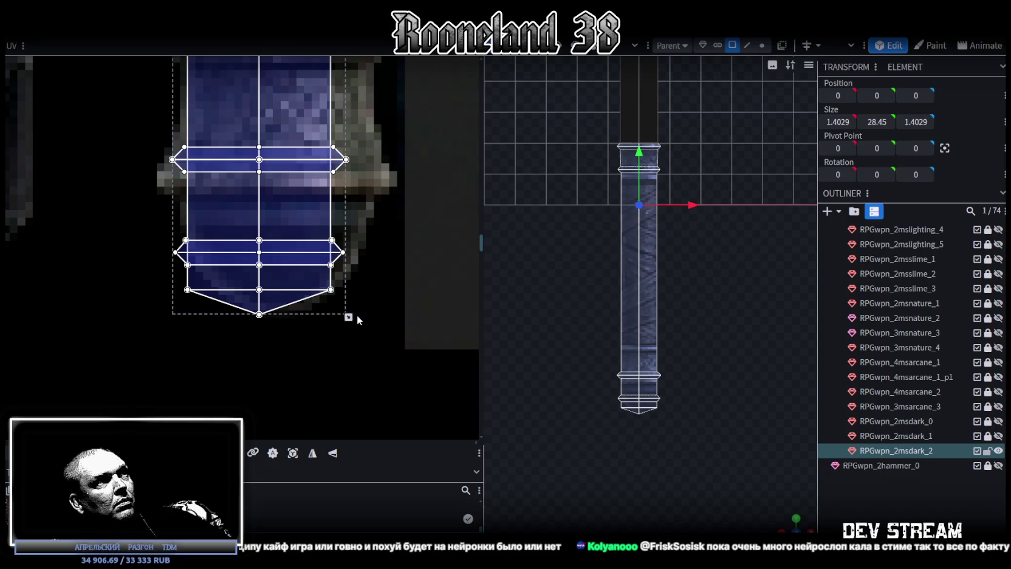
left_click_drag(349, 317, 388, 317)
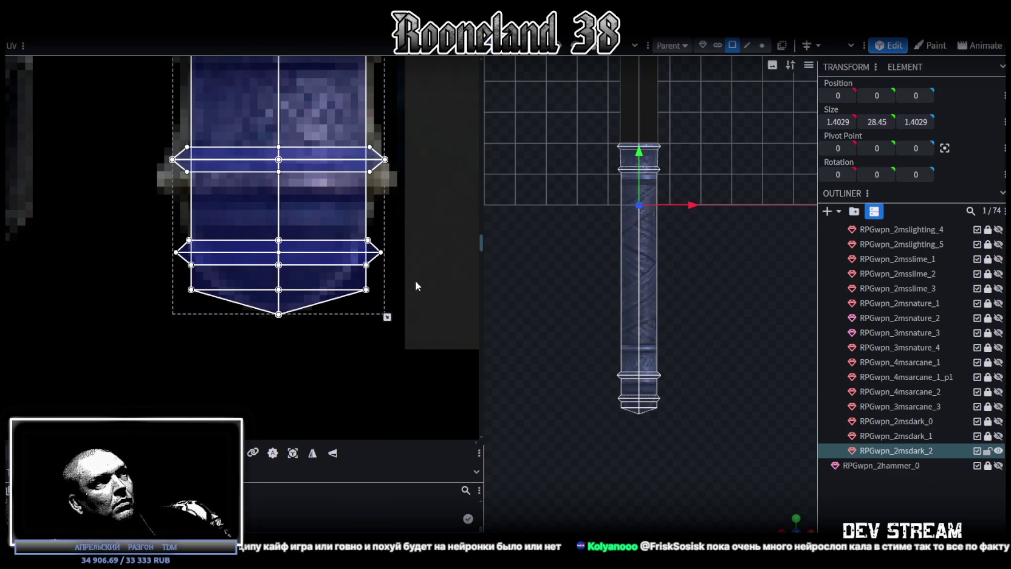
left_click_drag(158, 347, 419, 282)
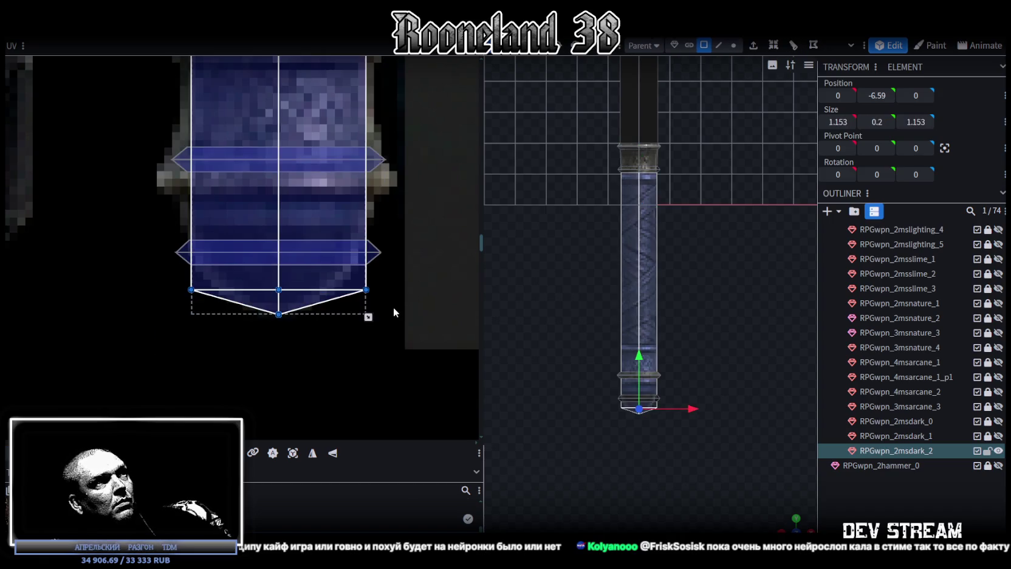
left_click_drag(369, 316, 368, 309)
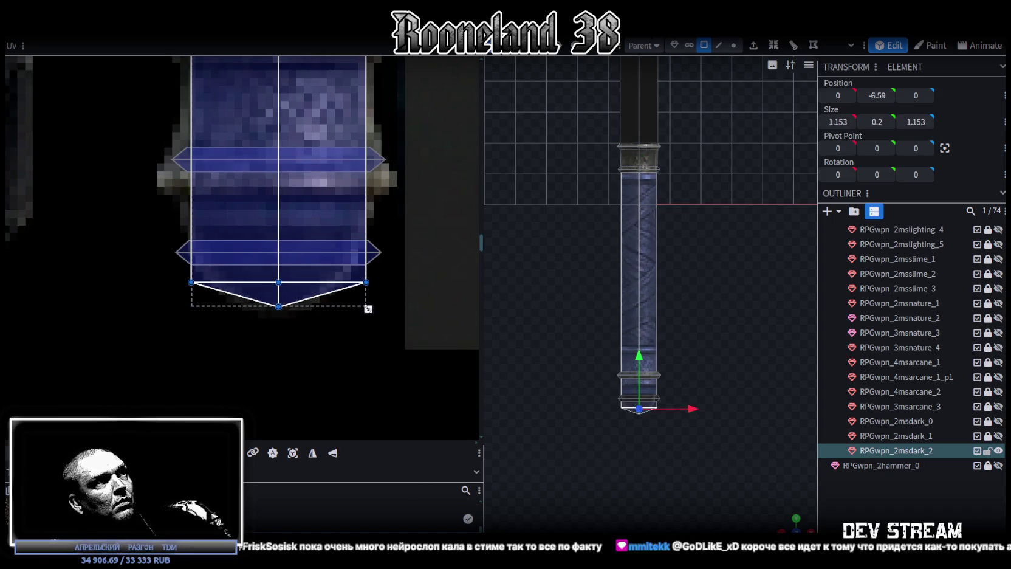
Raise the bottom triangle's top vertices to make a taller pointed tip
left_click_drag(166, 276, 377, 289)
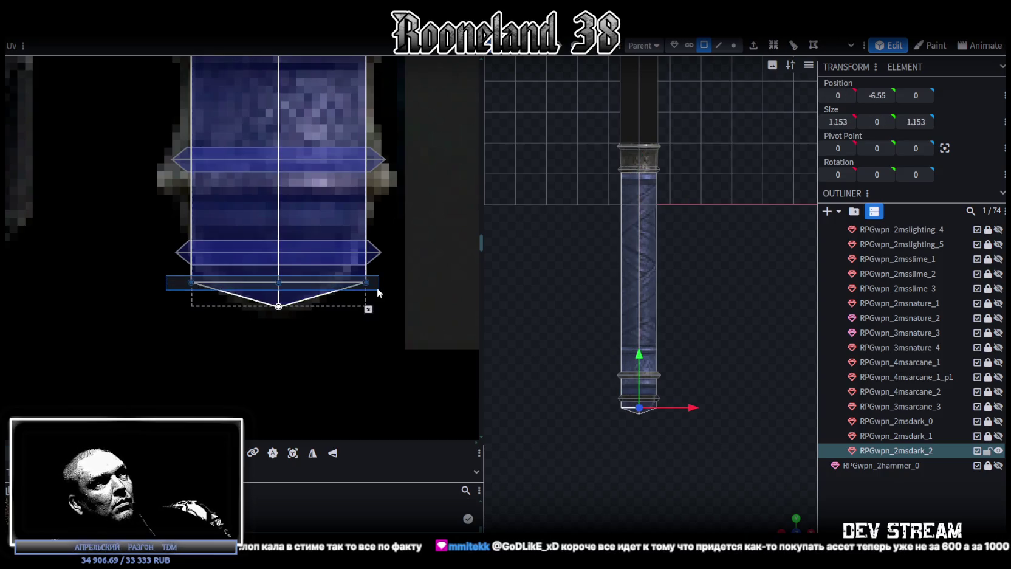
left_click_drag(279, 282, 278, 220)
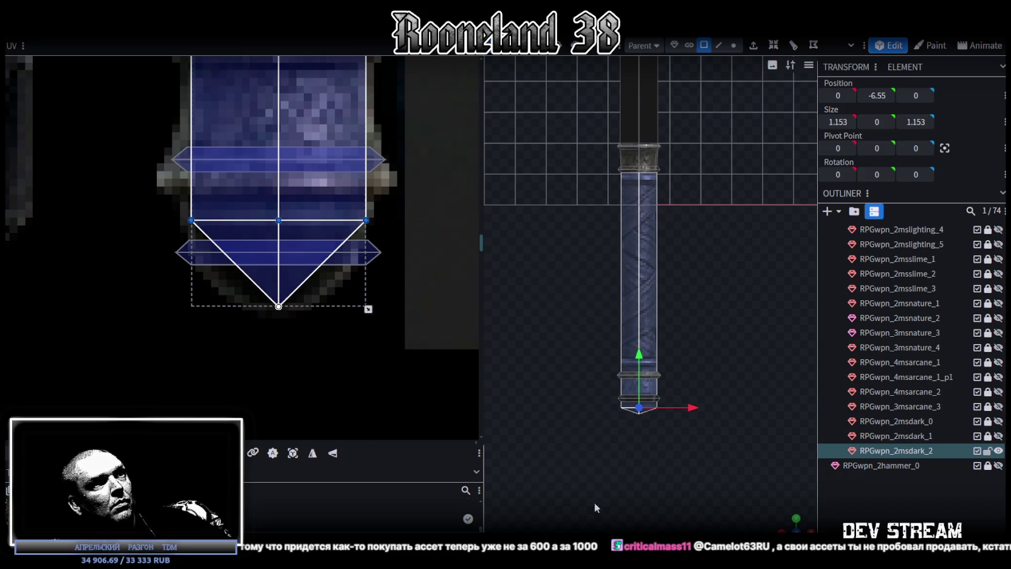
scroll(661, 462, "up", 3)
right_click_drag(660, 461, 676, 245)
scroll(609, 371, "up", 3)
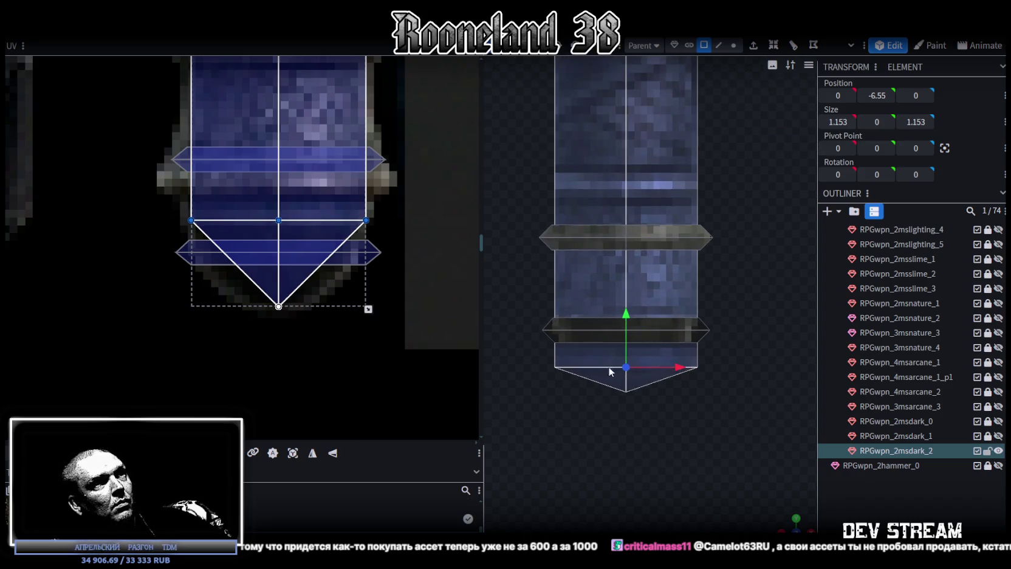
right_click_drag(610, 371, 601, 338)
In vertex mode, raise the staff's bottom row of vertices by 0.5
left_click(740, 45)
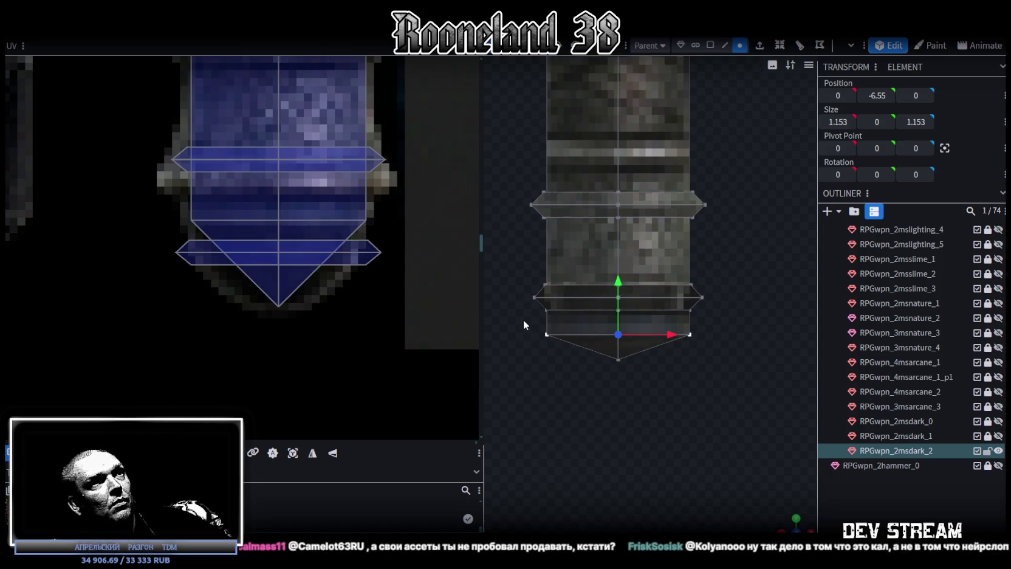
left_click_drag(524, 326, 713, 337)
left_click_drag(618, 281, 626, 221)
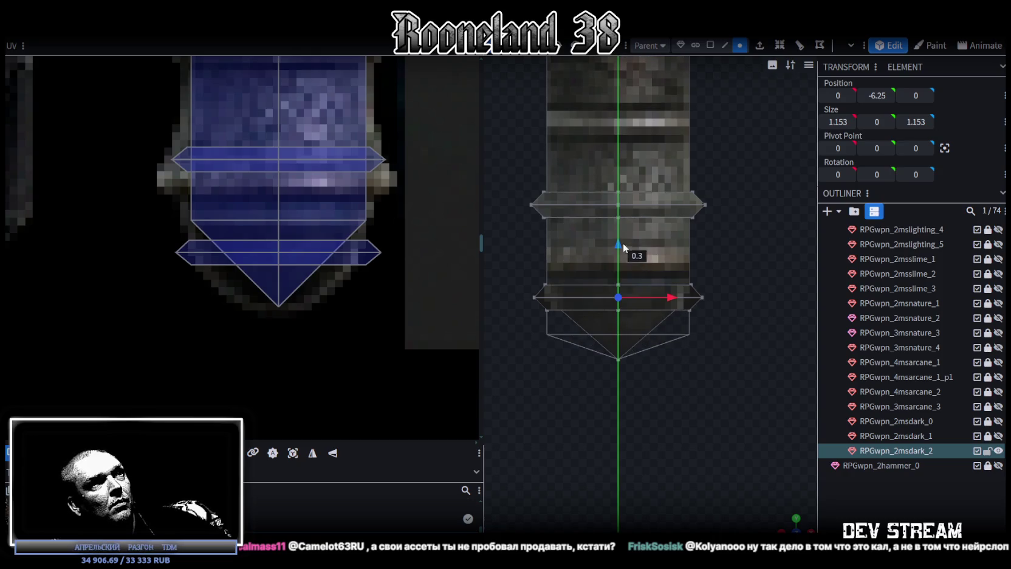
left_click_drag(626, 221, 635, 219)
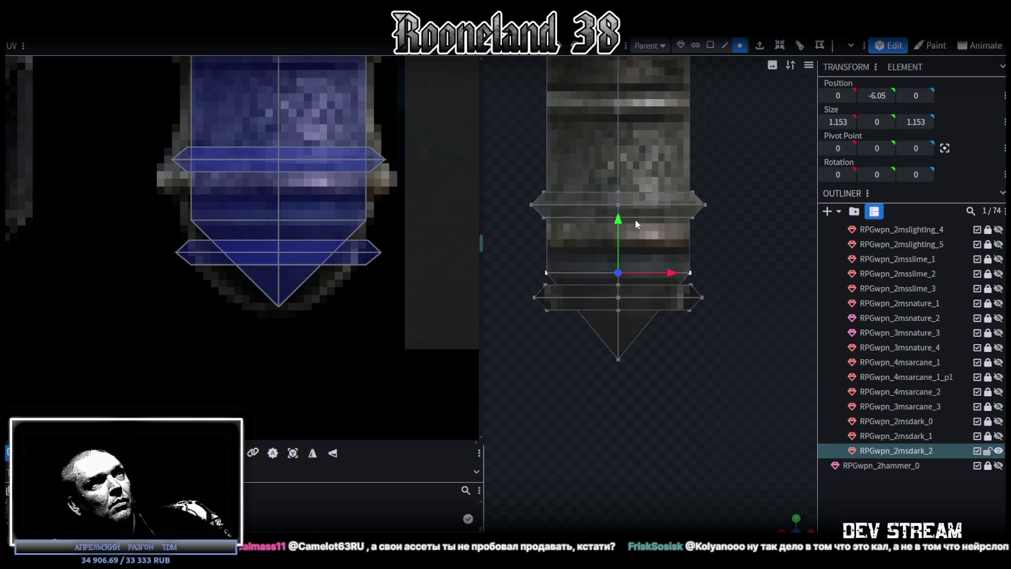
Raise the upper bevel ring by 0.8 in cluster mode and move its UV onto the texture band
left_click(695, 45)
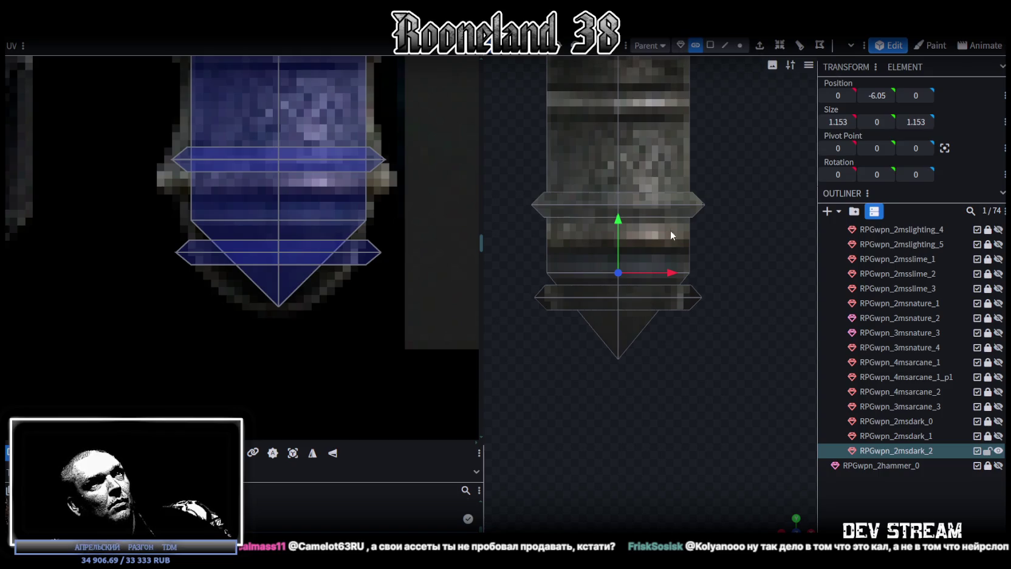
left_click(674, 205)
scroll(723, 235, "down", 2)
left_click_drag(627, 215, 636, 144)
scroll(376, 182, "up", 2)
scroll(370, 219, "up", 1)
left_click_drag(276, 292, 276, 185)
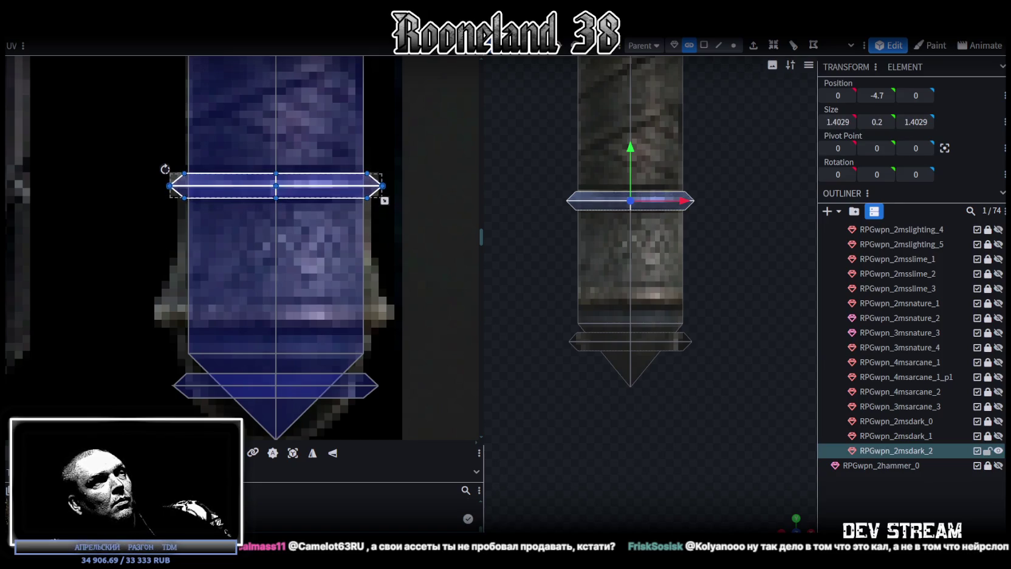
Raise the lower ring cube by 0.5 on Y and move its UV face up to match
scroll(624, 340, "up", 2)
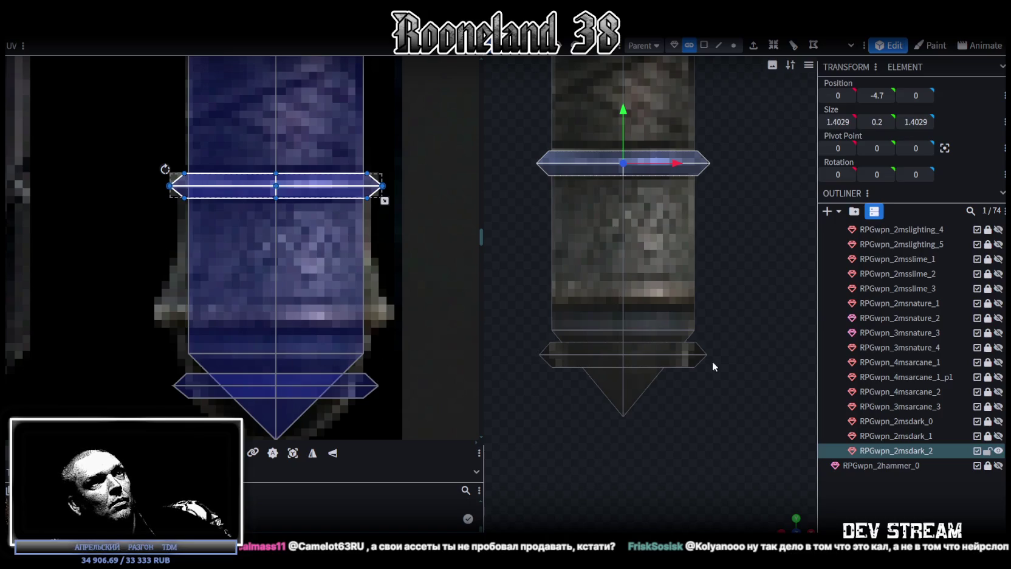
left_click(699, 357)
left_click_drag(623, 308, 622, 242)
left_click_drag(276, 386, 275, 312)
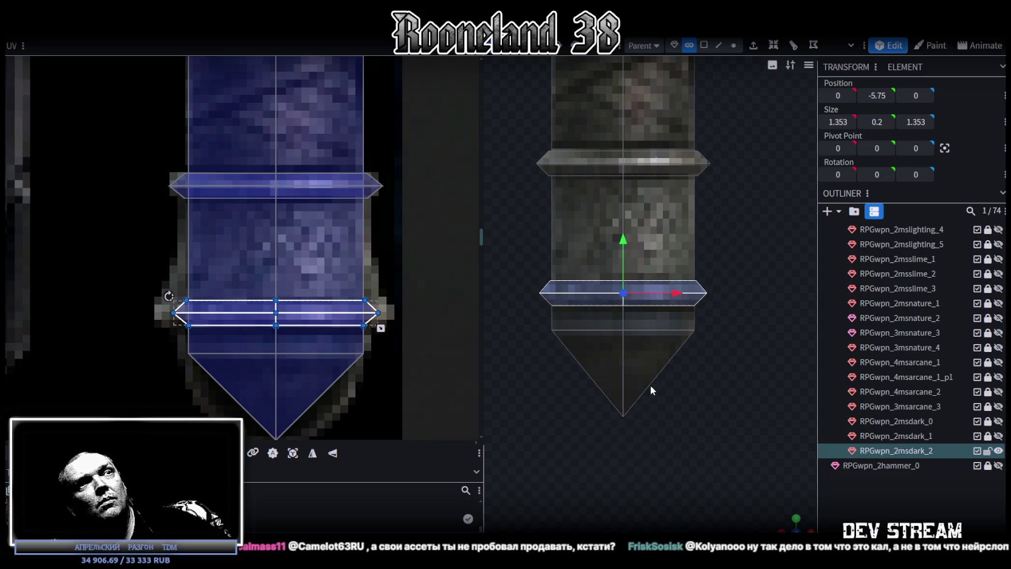
Select the top pillar and extend the lower edge of its UV faces downward
scroll(638, 389, "down", 3)
scroll(636, 390, "down", 3)
scroll(636, 391, "down", 3)
scroll(642, 226, "down", 2)
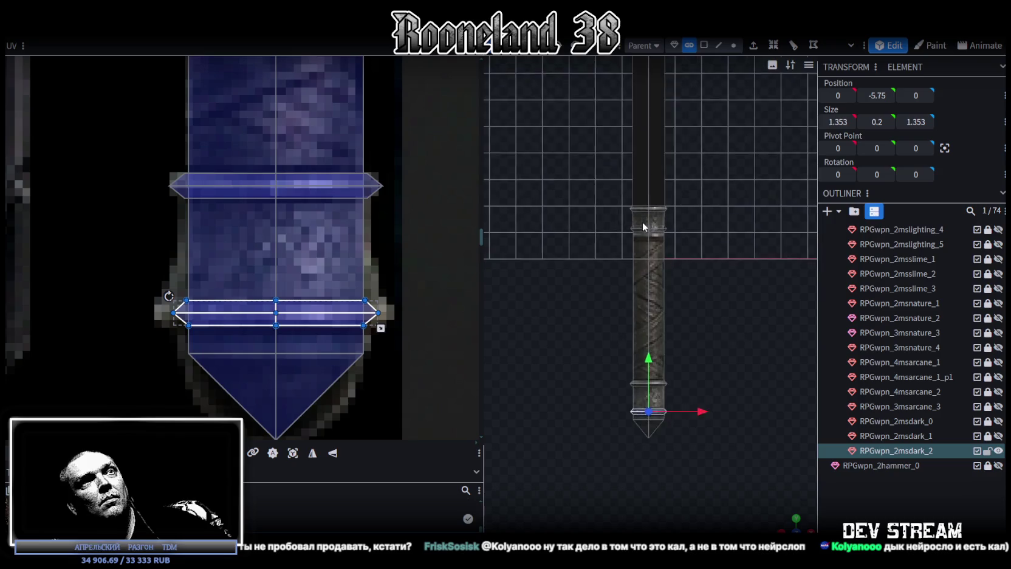
scroll(642, 226, "up", 3)
scroll(290, 220, "up", 3)
scroll(288, 271, "up", 1)
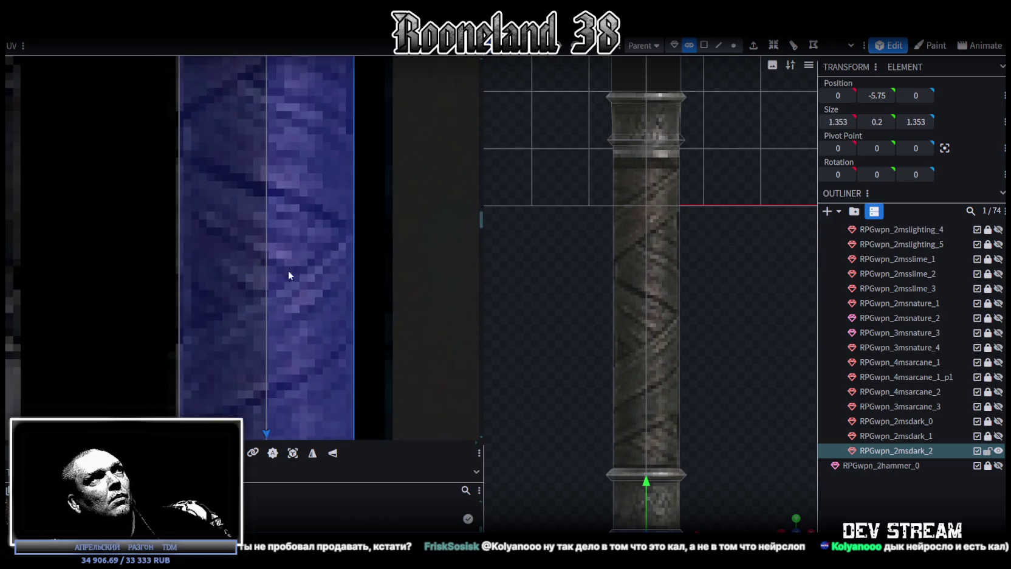
scroll(288, 271, "down", 3)
scroll(288, 206, "down", 2)
scroll(288, 206, "up", 3)
scroll(310, 233, "up", 2)
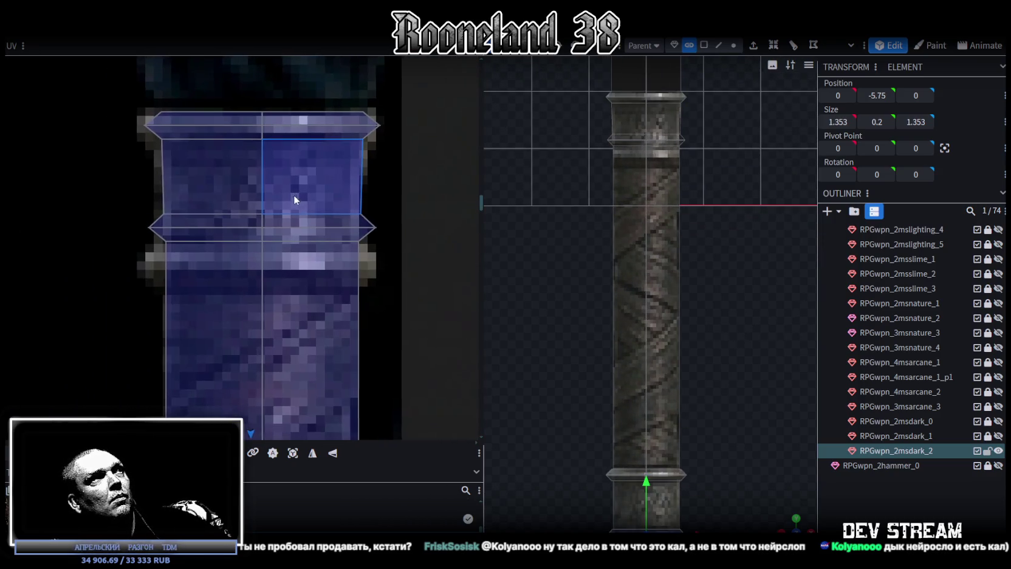
left_click(294, 199)
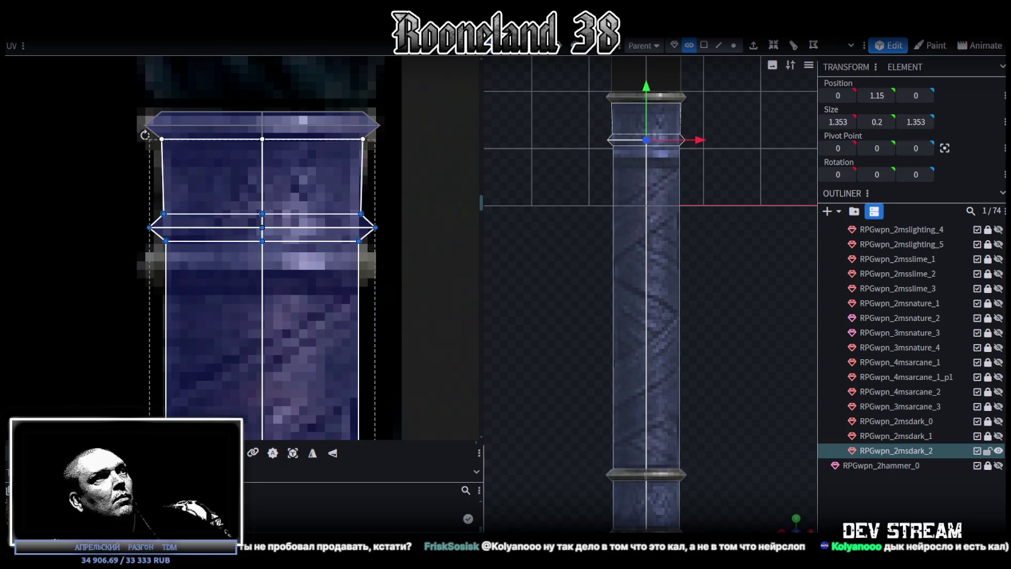
mouse_move(262, 228)
left_mouse_down()
mouse_move(261, 297)
mouse_move(262, 265)
left_mouse_up()
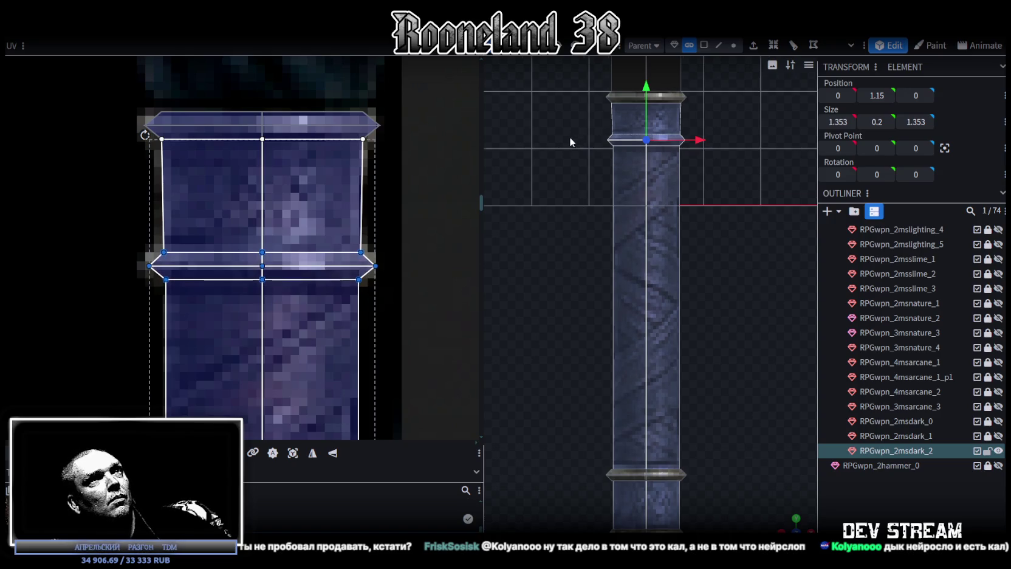
Lower the pillar's top vertices slightly, then select the long shaft face in face mode
scroll(646, 245, "up", 2)
left_click(735, 45)
left_click_drag(526, 166, 721, 125)
left_click_drag(632, 100, 632, 114)
scroll(675, 219, "down", 3)
scroll(675, 220, "down", 2)
scroll(675, 219, "down", 3)
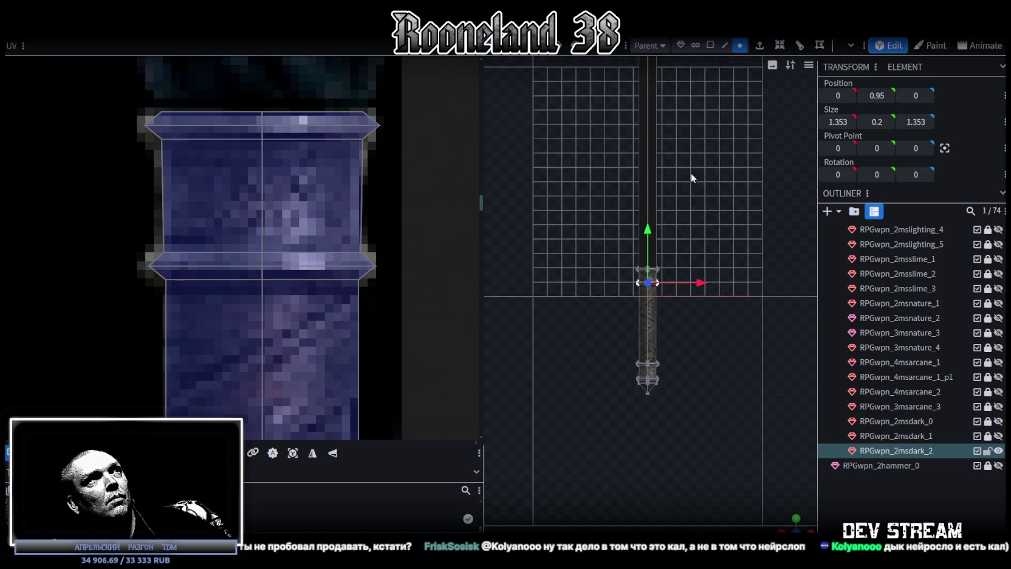
left_click(710, 44)
left_click(628, 285)
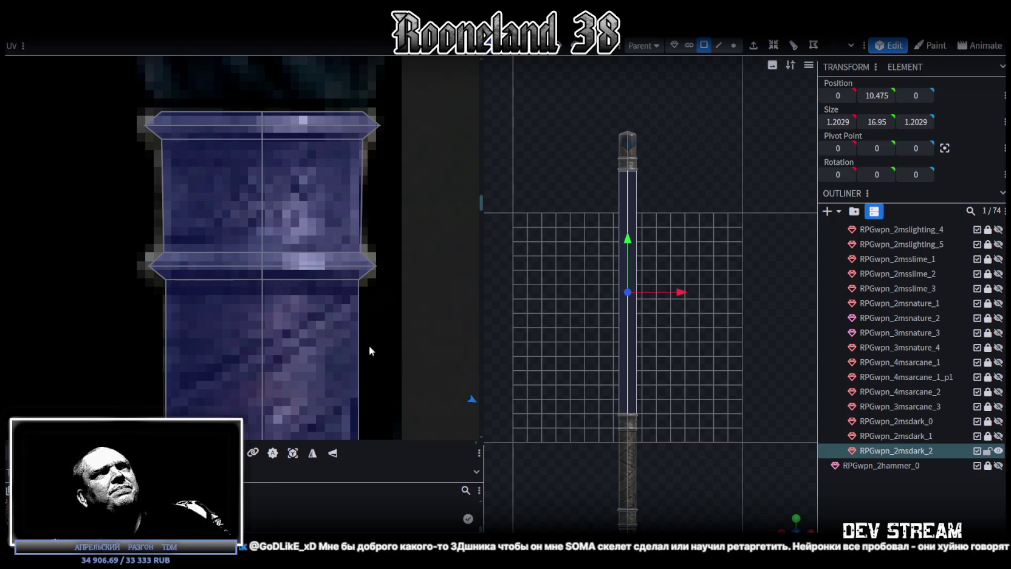
Project the shaft face's UV and place it on the blue staff strip below the crystal cap
scroll(369, 345, "down", 2)
scroll(306, 224, "down", 2)
scroll(294, 272, "down", 2)
scroll(294, 272, "down", 1)
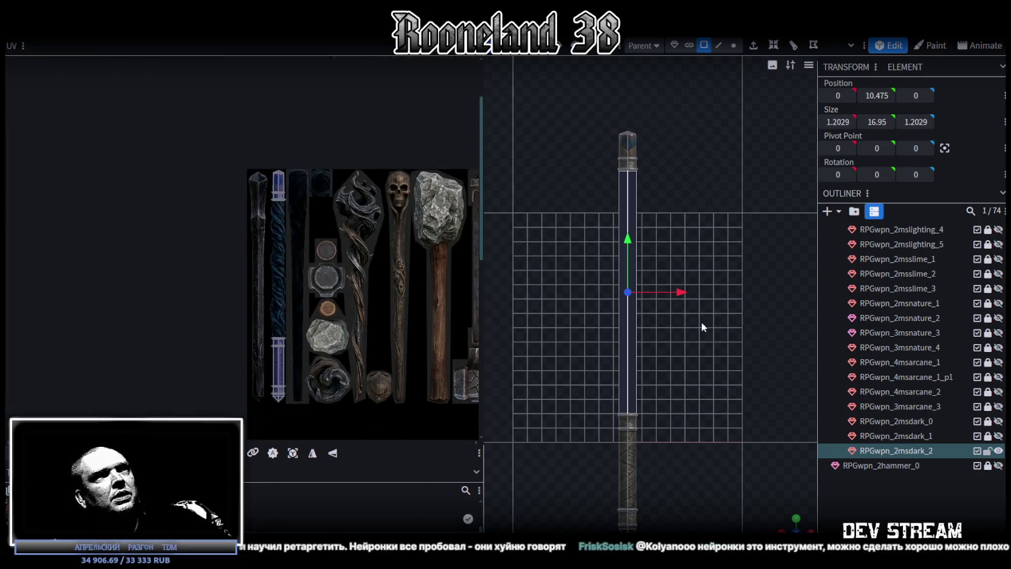
right_click_drag(725, 340, 727, 314)
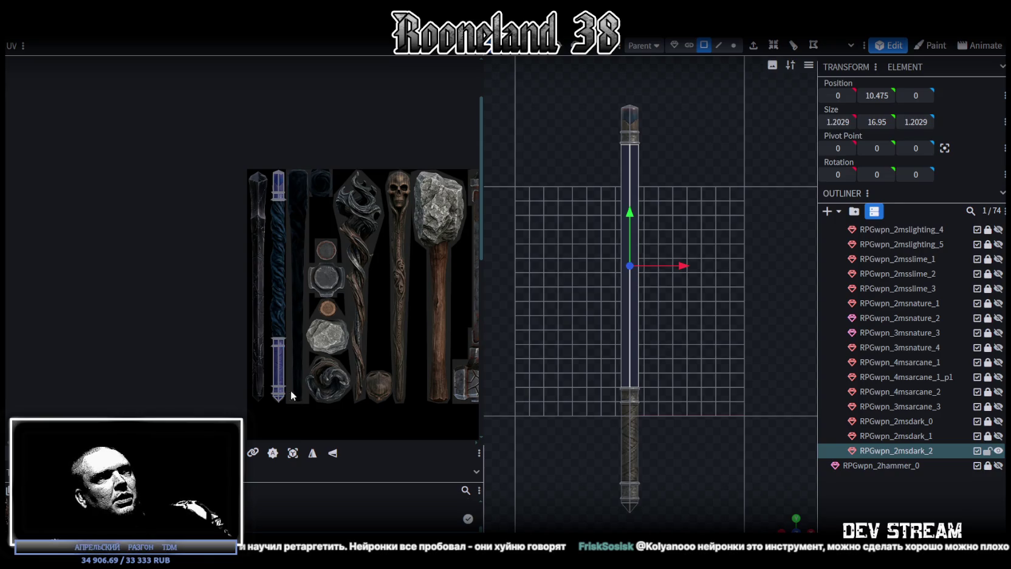
left_click(295, 456)
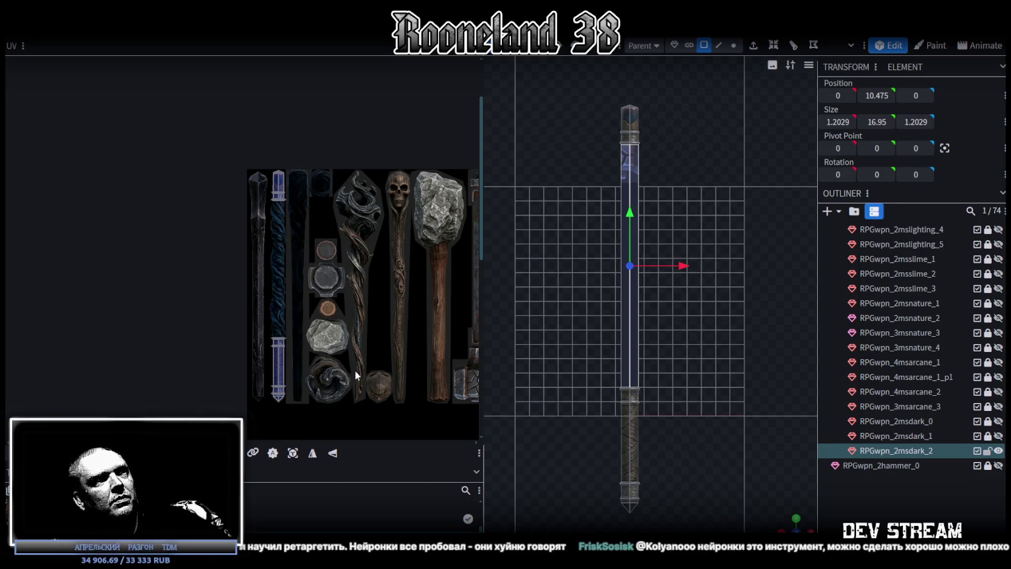
scroll(356, 375, "down", 2)
scroll(330, 333, "down", 1)
scroll(397, 348, "down", 1)
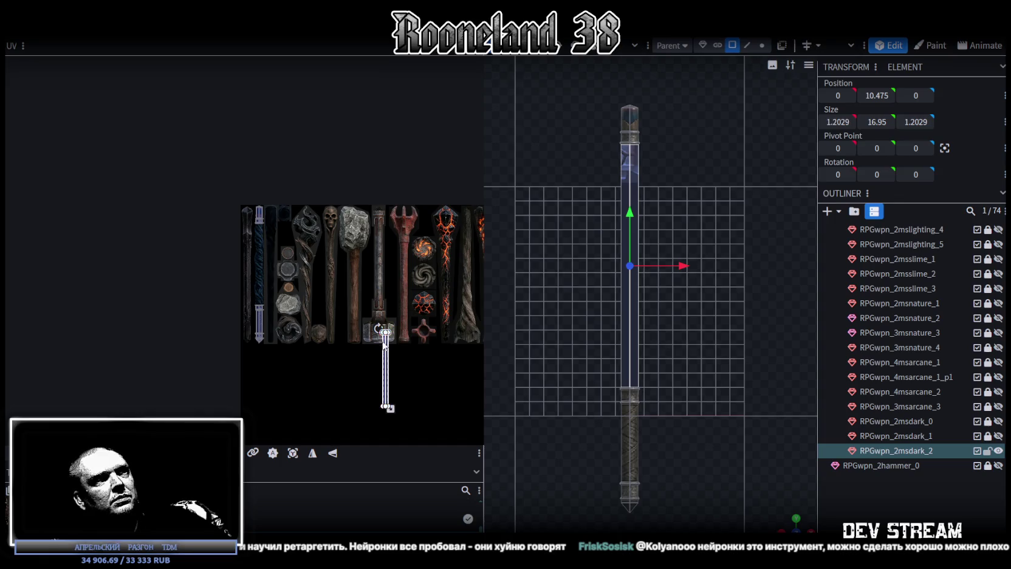
left_click_drag(384, 347, 268, 243)
scroll(268, 273, "up", 2)
scroll(269, 298, "up", 2)
scroll(270, 314, "up", 1)
mouse_move(269, 313)
left_mouse_down()
mouse_move(220, 263)
mouse_move(242, 240)
left_mouse_up()
Stretch the shaft UV down to the staff's base and enlarge it slightly
scroll(243, 261, "up", 2)
scroll(266, 255, "up", 2)
scroll(241, 238, "down", 4)
scroll(274, 163, "up", 2)
scroll(315, 154, "up", 1)
scroll(276, 224, "up", 3)
scroll(275, 226, "up", 3)
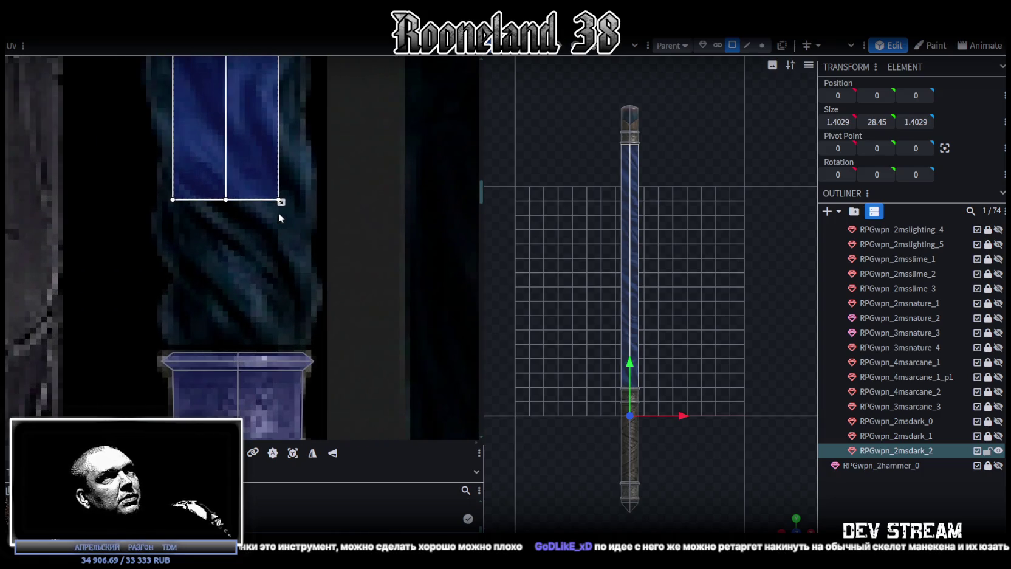
mouse_move(280, 201)
left_mouse_down()
mouse_move(302, 293)
mouse_move(302, 353)
left_mouse_up()
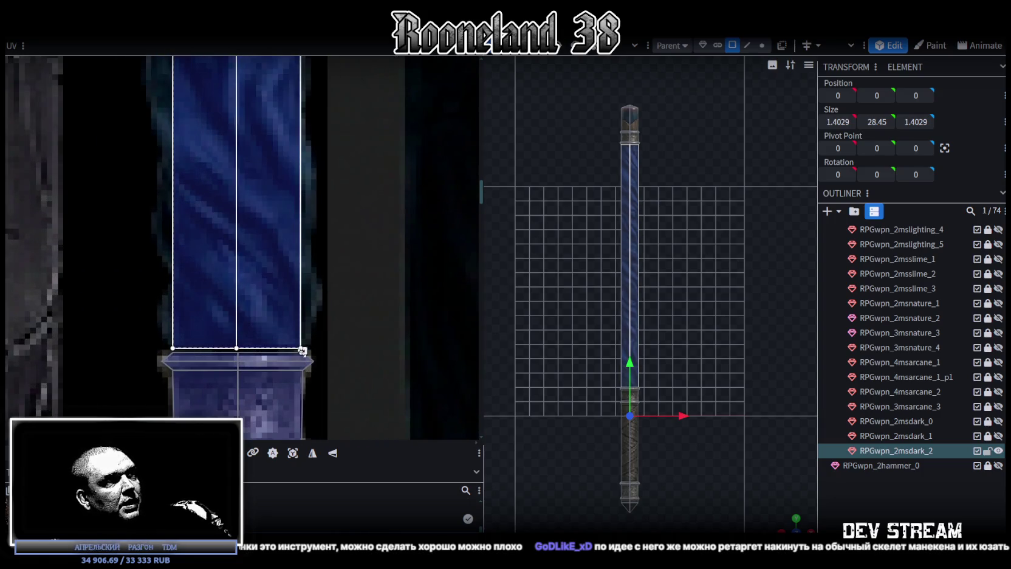
scroll(302, 371, "up", 2)
scroll(302, 367, "up", 3)
left_click_drag(285, 274, 295, 291)
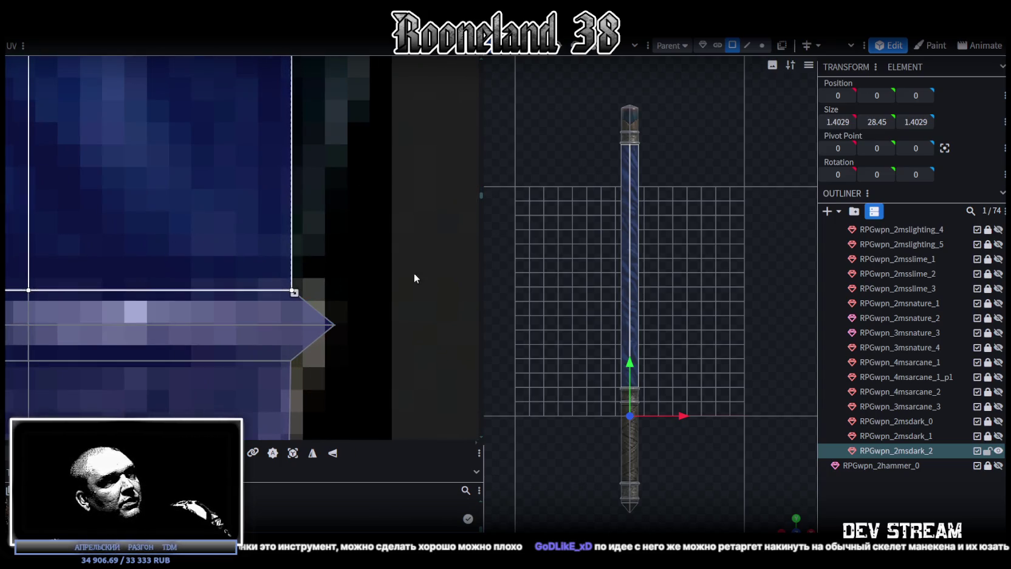
scroll(655, 349, "up", 3)
Select the staff cube and mirror the shaft face's UV with Mirror X
left_click(880, 484)
mouse_move(783, 513)
left_mouse_down()
mouse_move(787, 499)
mouse_move(699, 416)
mouse_move(626, 246)
left_mouse_up()
left_click(627, 247)
mouse_move(760, 282)
left_mouse_down()
mouse_move(635, 278)
mouse_move(615, 257)
mouse_move(524, 279)
mouse_move(611, 262)
mouse_move(626, 226)
mouse_move(634, 232)
left_mouse_up()
left_click(603, 251)
left_click(605, 252)
left_click(311, 456)
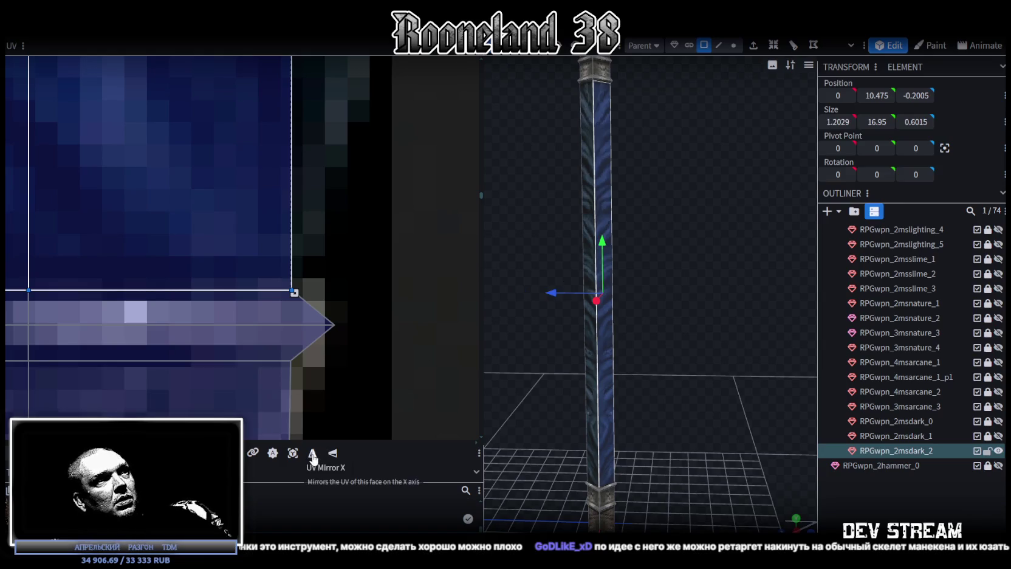
Reselect the RPGwpn_2msdark_2 shaft piece
left_click(725, 362)
mouse_move(725, 361)
left_mouse_down()
mouse_move(642, 337)
mouse_move(568, 333)
mouse_move(764, 337)
left_mouse_up()
mouse_move(566, 343)
left_mouse_down()
mouse_move(709, 348)
mouse_move(787, 324)
mouse_move(651, 292)
mouse_move(689, 277)
left_mouse_up()
left_click(663, 280)
scroll(371, 265, "down", 3)
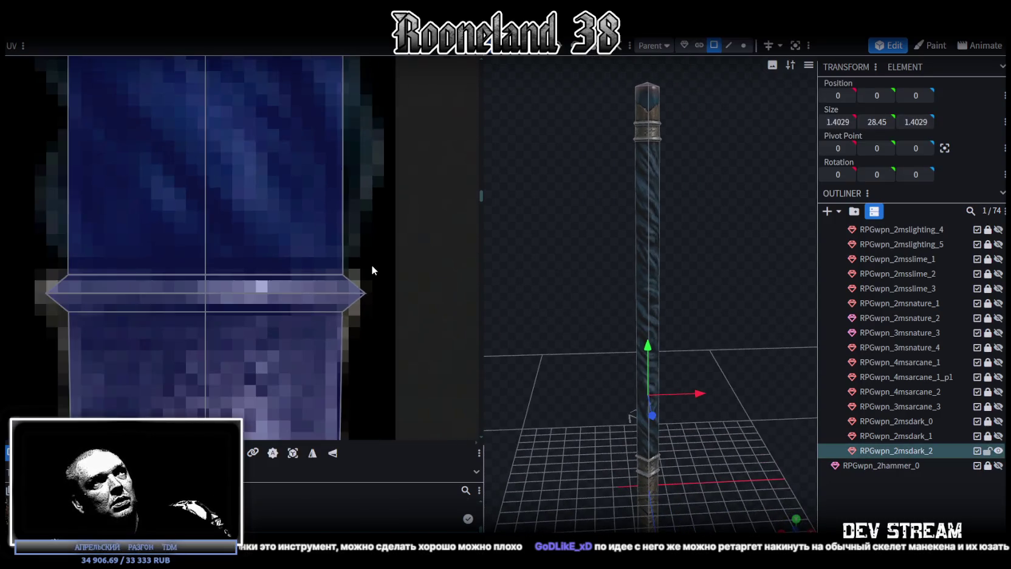
scroll(373, 264, "down", 3)
scroll(373, 263, "down", 3)
scroll(376, 259, "up", 3)
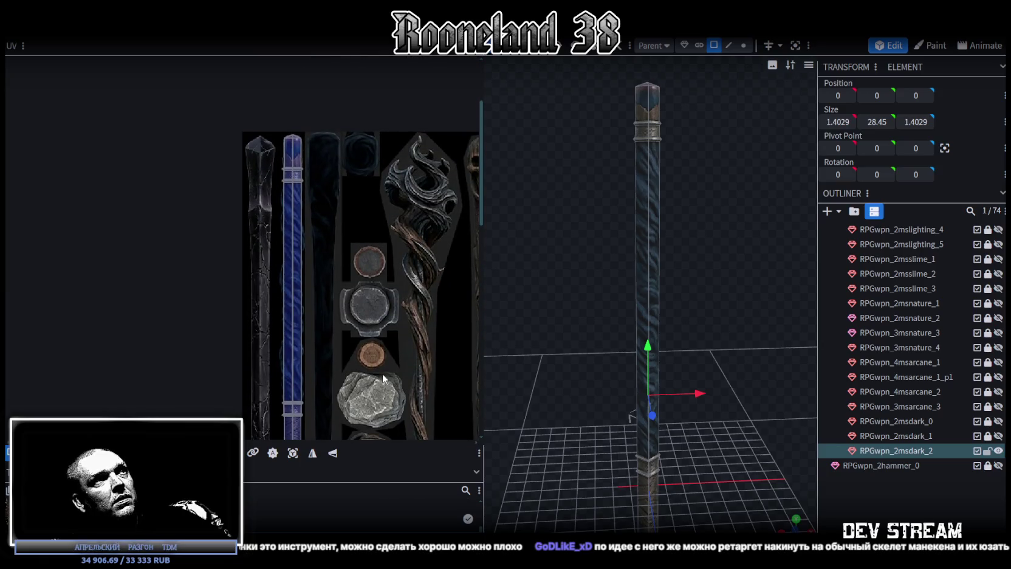
left_click(905, 516)
mouse_move(695, 342)
left_mouse_down()
mouse_move(595, 312)
mouse_move(489, 330)
mouse_move(610, 300)
mouse_move(557, 304)
mouse_move(664, 326)
mouse_move(553, 353)
mouse_move(603, 318)
mouse_move(742, 314)
mouse_move(726, 281)
mouse_move(681, 345)
mouse_move(535, 309)
mouse_move(533, 325)
left_mouse_up()
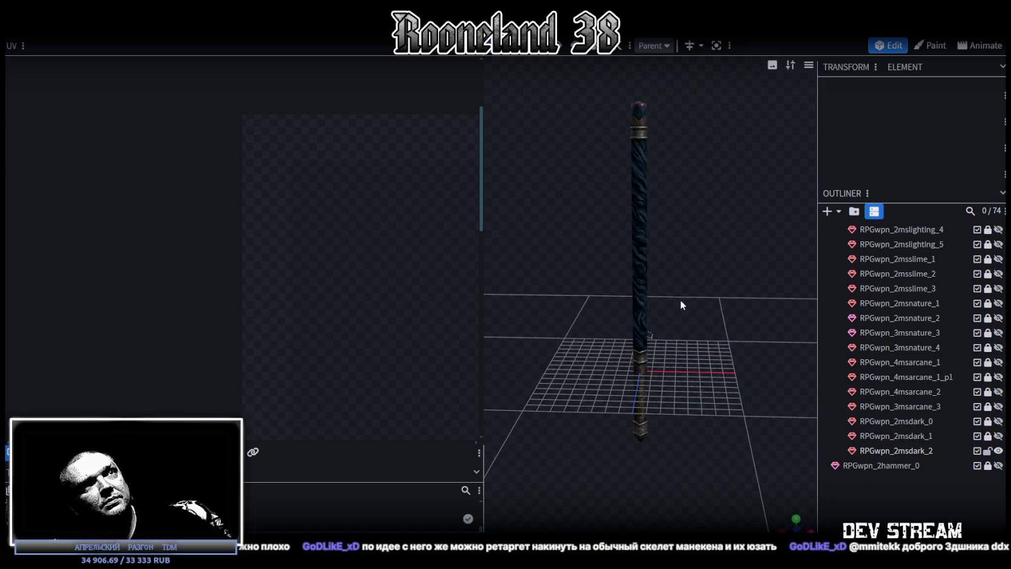
mouse_move(681, 302)
left_mouse_down()
mouse_move(573, 306)
mouse_move(645, 226)
mouse_move(650, 319)
mouse_move(636, 297)
mouse_move(607, 376)
left_mouse_up()
left_click(635, 297)
scroll(325, 315, "down", 3)
scroll(319, 320, "up", 2)
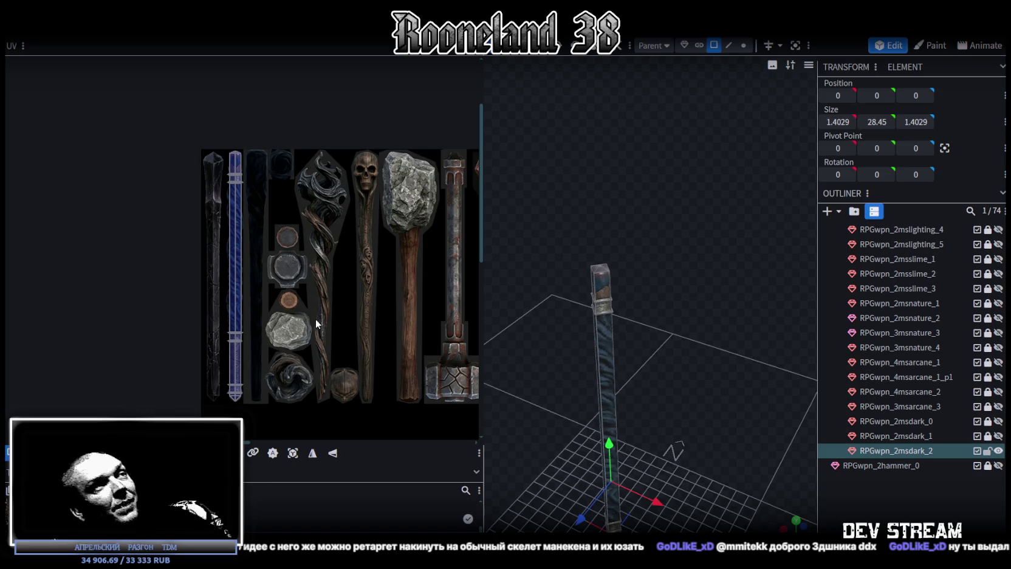
scroll(315, 318, "up", 3)
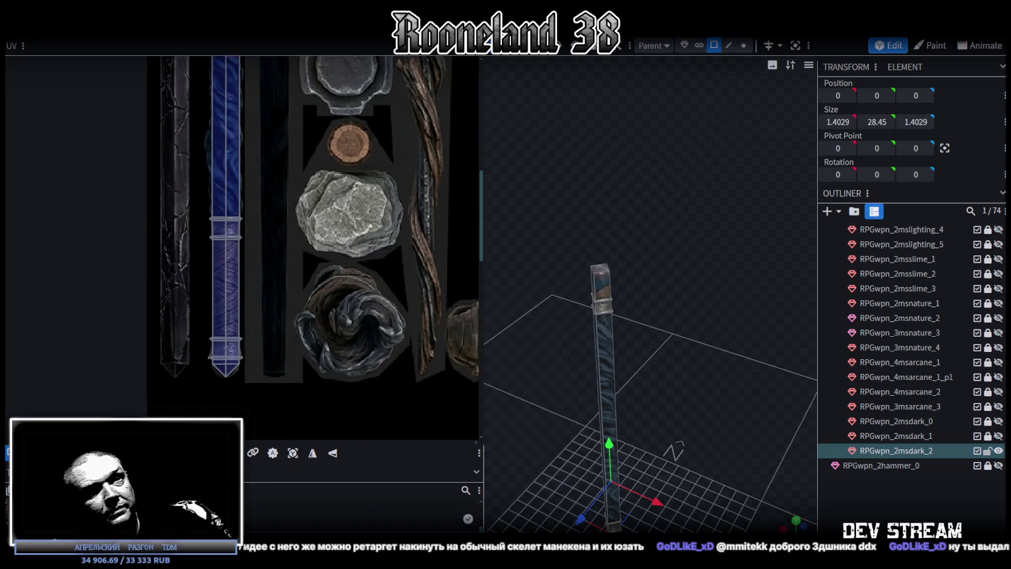
left_click(987, 421)
Hide RPGwpn_2msdark_2, duplicate RPGwpn_2msdark_1, and place the copy at root above RPGwpn_2hammer_0
left_click(999, 450)
left_click(927, 421)
key("ctrl+d")
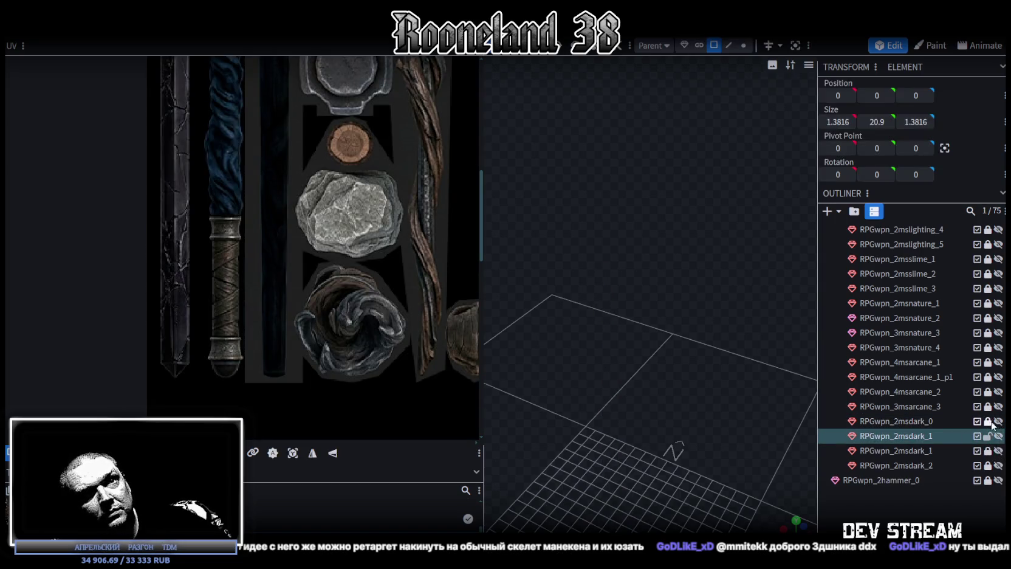
mouse_move(911, 435)
left_mouse_down()
mouse_move(933, 472)
mouse_move(919, 454)
left_mouse_up()
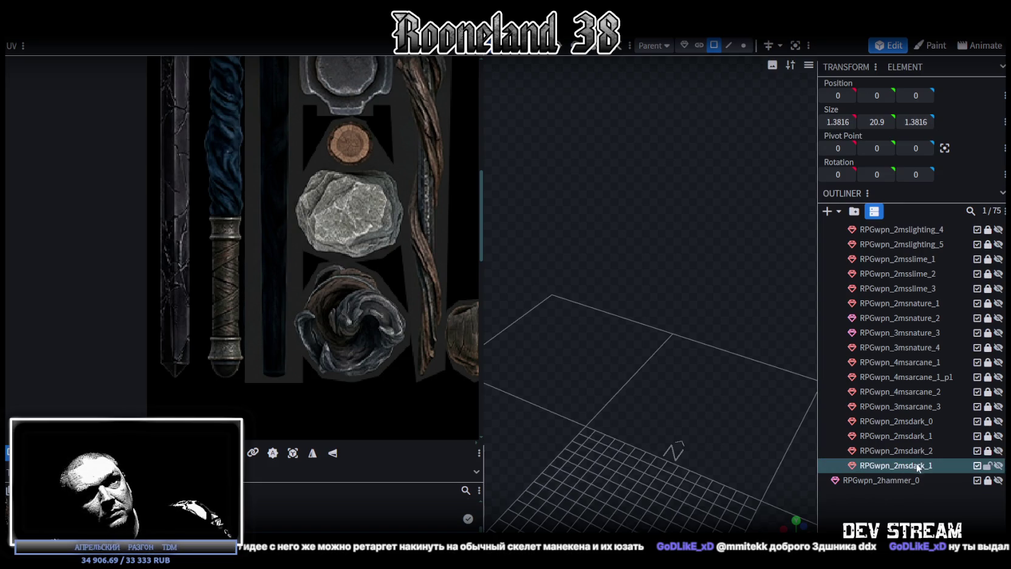
Rename the duplicated piece to RPGwpn_2msdark_3
double_click(930, 466)
type("3")
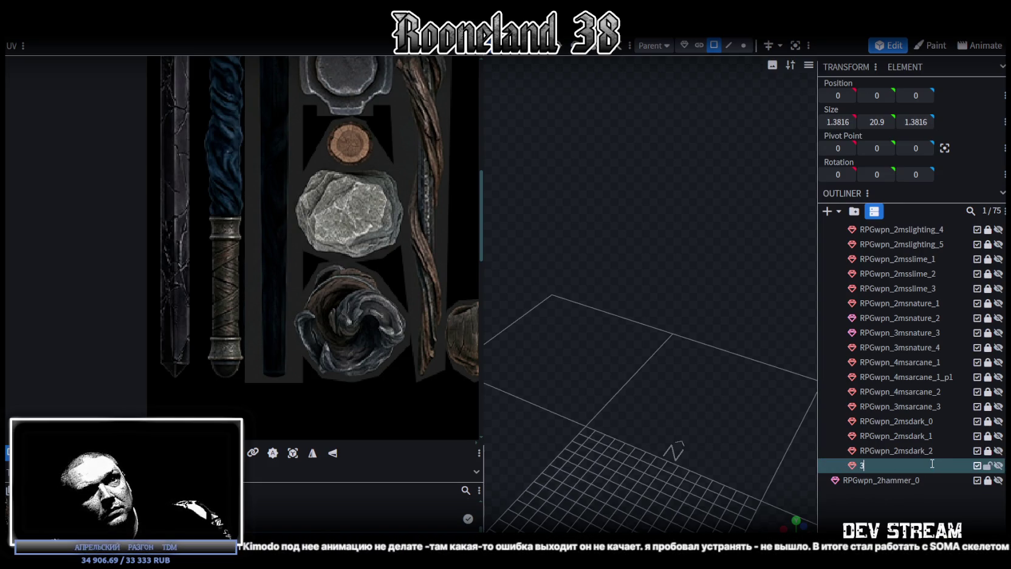
key("ctrl+z")
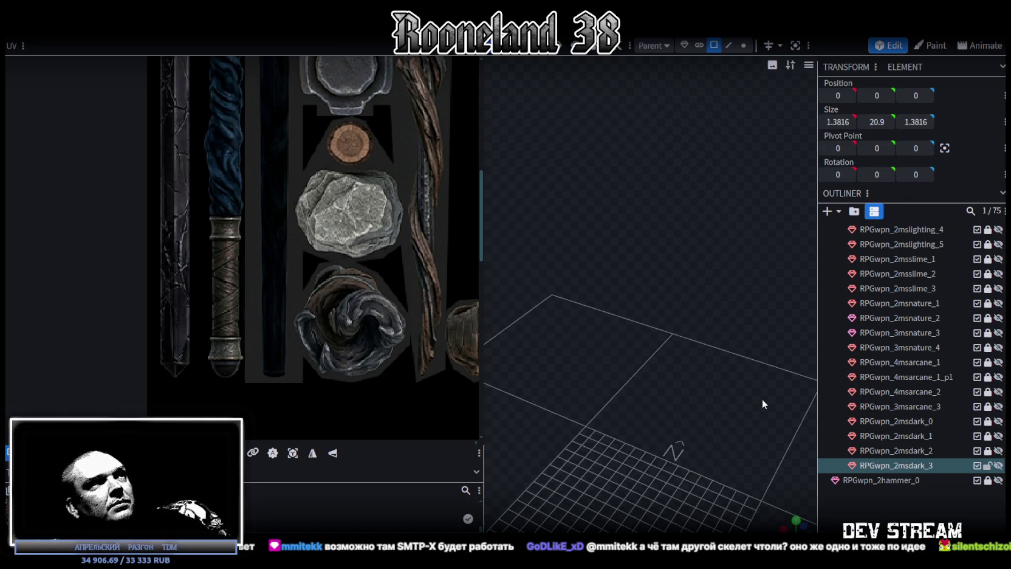
Make RPGwpn_2msdark_3 visible again in the outliner
scroll(307, 245, "down", 3)
scroll(306, 241, "down", 2)
scroll(287, 172, "down", 2)
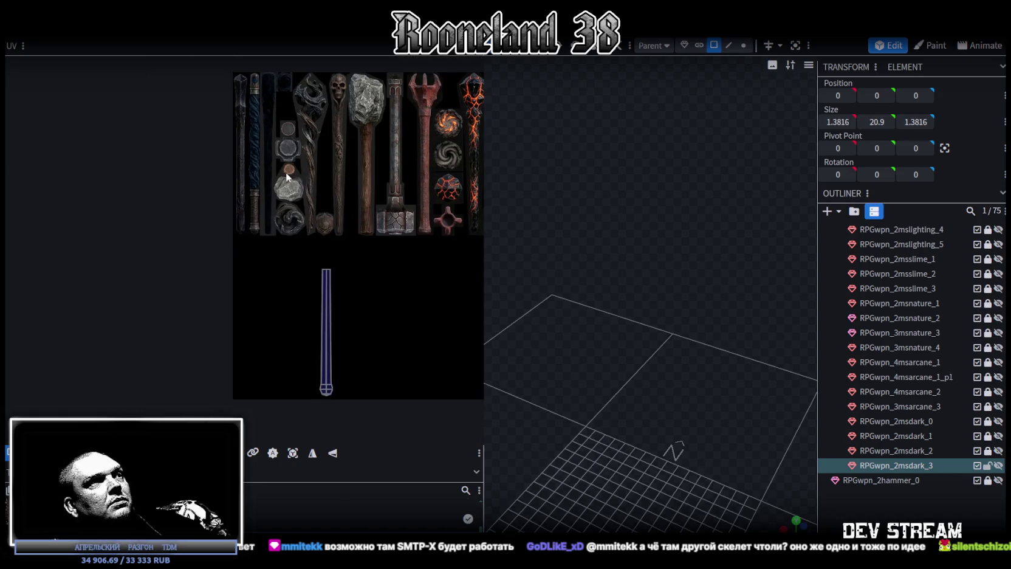
mouse_move(679, 453)
left_mouse_down()
mouse_move(689, 357)
mouse_move(762, 320)
left_mouse_up()
left_click(998, 463)
scroll(697, 411, "up", 3)
scroll(698, 412, "up", 3)
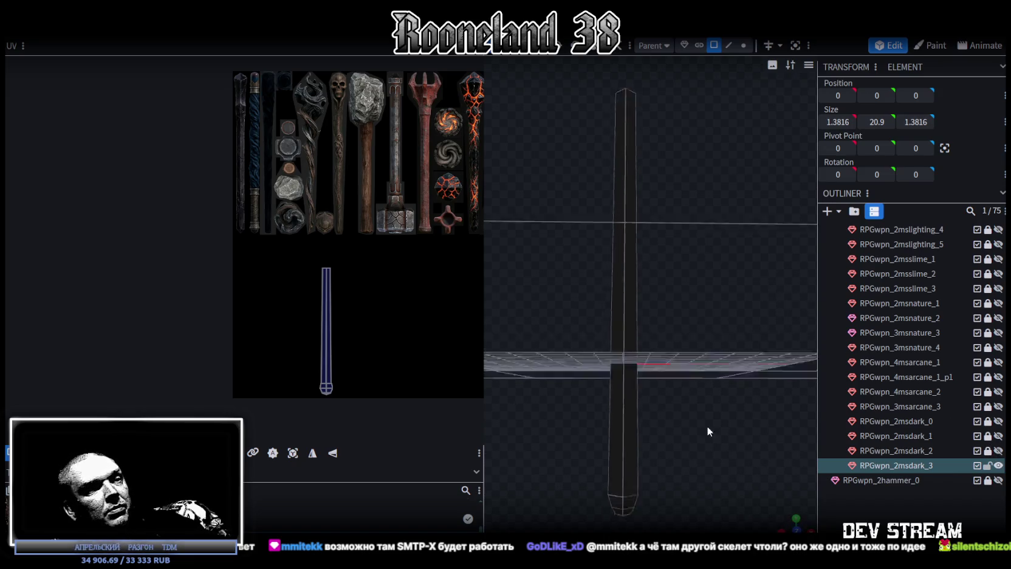
left_click_drag(707, 431, 705, 462)
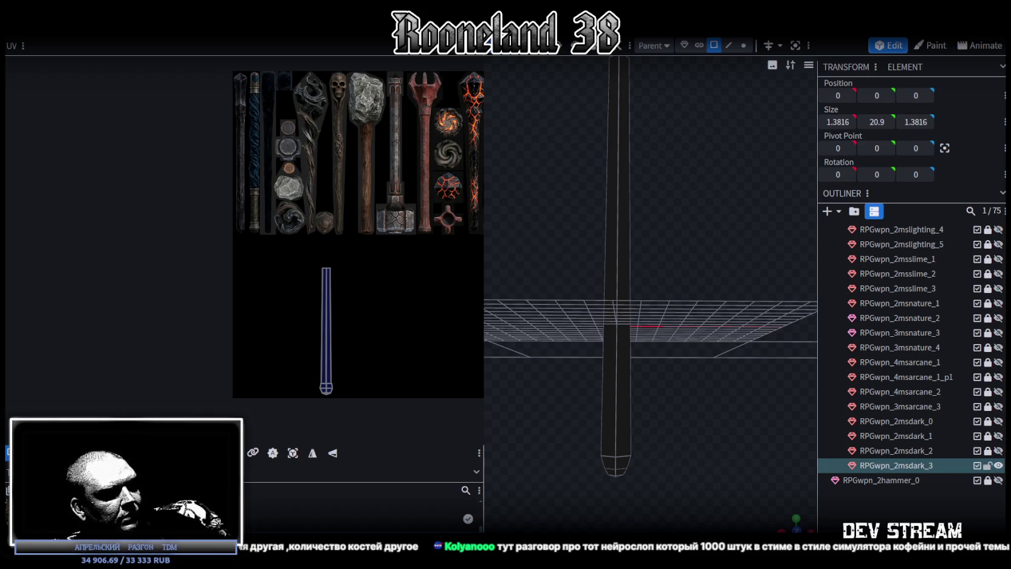
Bring the pole's lower end into view and select its bottom face
scroll(548, 175, "down", 5)
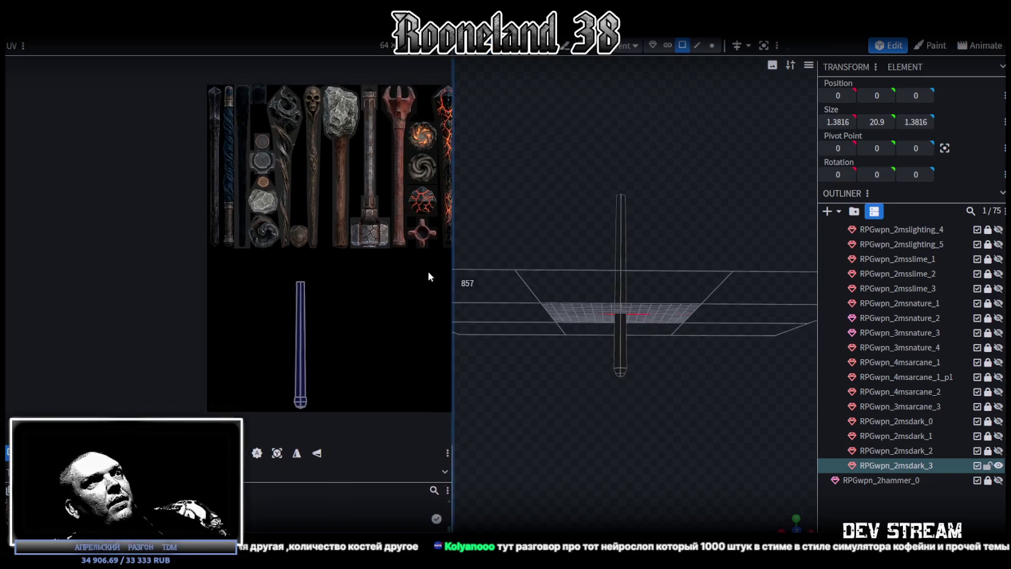
left_click_drag(484, 273, 378, 271)
mouse_move(645, 354)
left_mouse_down()
mouse_move(658, 391)
mouse_move(657, 261)
mouse_move(570, 196)
left_mouse_up()
scroll(656, 369, "up", 5)
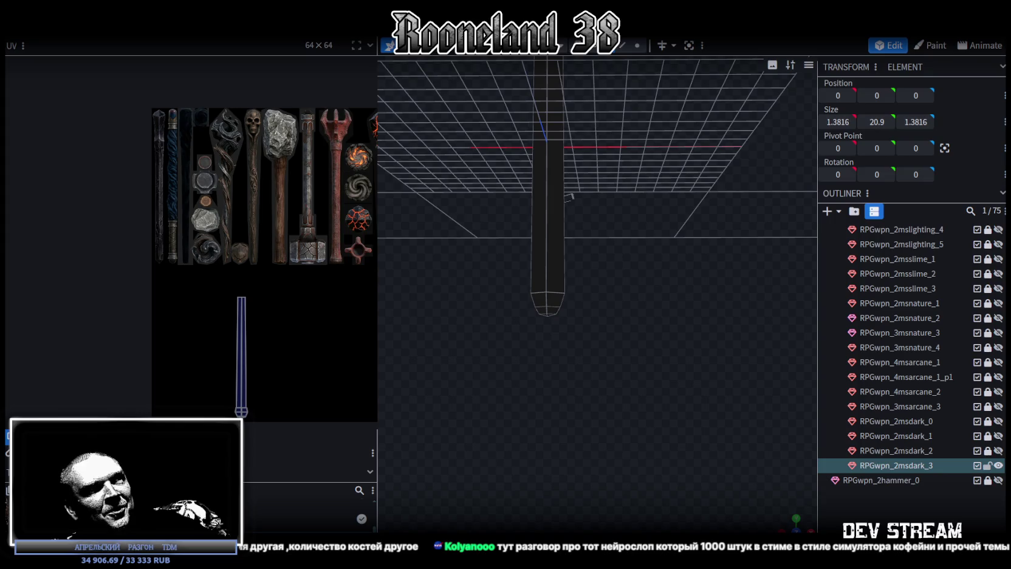
mouse_move(669, 445)
left_mouse_down()
mouse_move(607, 380)
mouse_move(652, 407)
mouse_move(644, 413)
mouse_move(662, 384)
left_mouse_up()
left_click(577, 329)
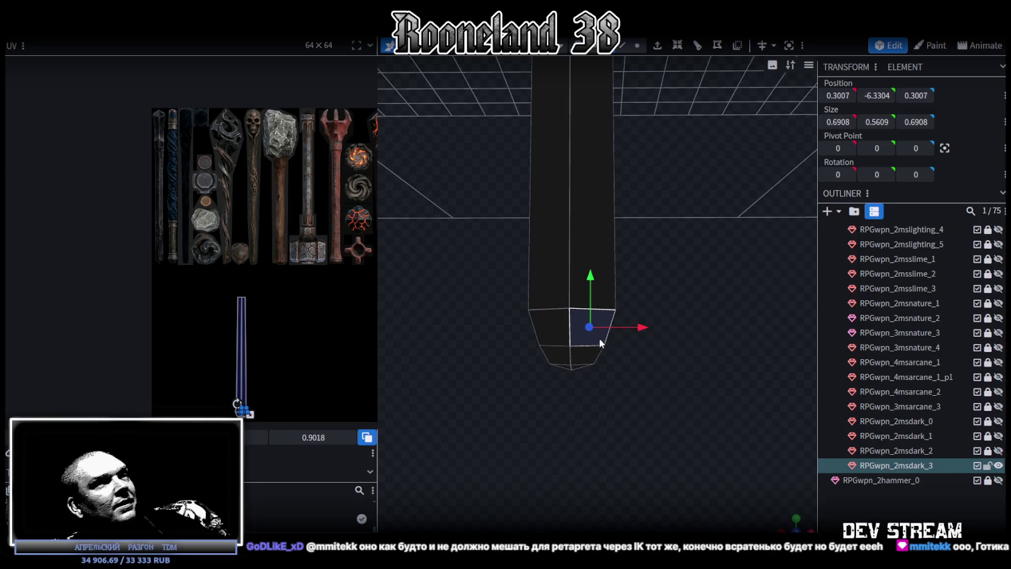
scroll(178, 261, "up", 2)
scroll(189, 245, "up", 3)
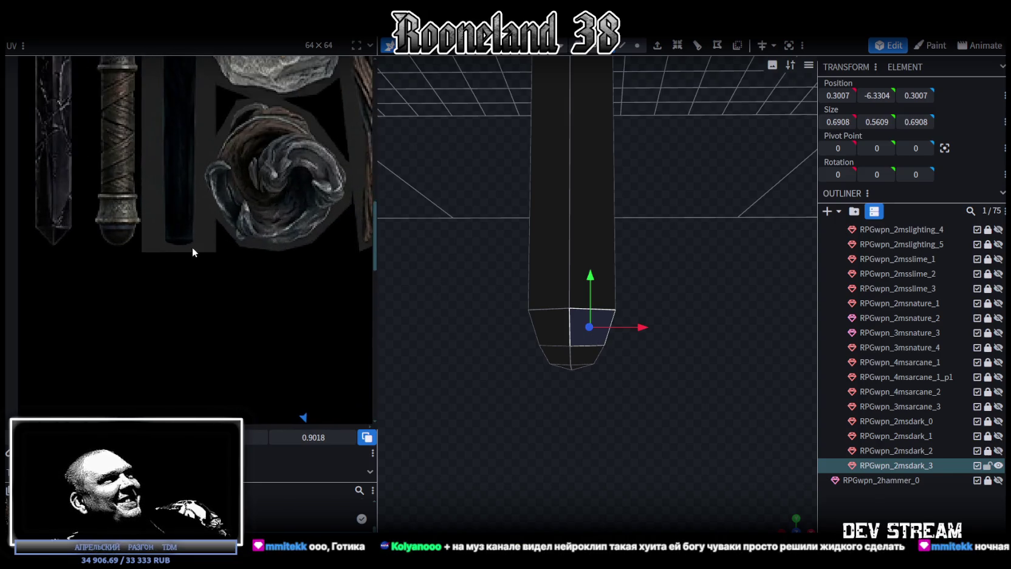
mouse_move(648, 296)
left_mouse_down()
mouse_move(705, 296)
mouse_move(674, 183)
left_mouse_up()
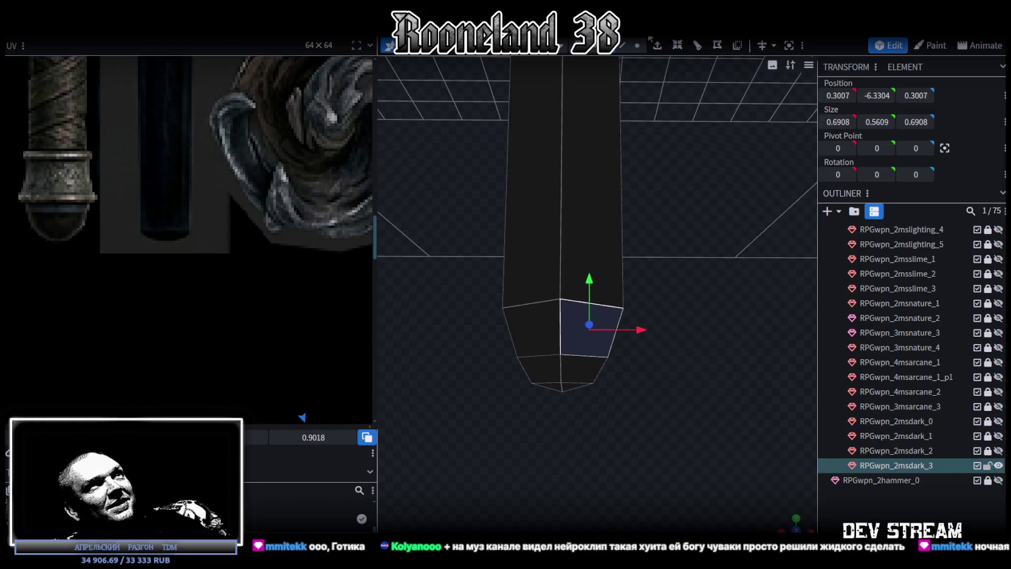
In vertex mode, raise the bottom tip vertices by 0.2 to Y -6.4222
left_click(637, 45)
left_click_drag(485, 401, 657, 339)
left_click_drag(561, 325, 556, 296)
mouse_move(668, 342)
left_mouse_down()
mouse_move(503, 387)
mouse_move(649, 349)
left_mouse_up()
left_click_drag(559, 307, 559, 294)
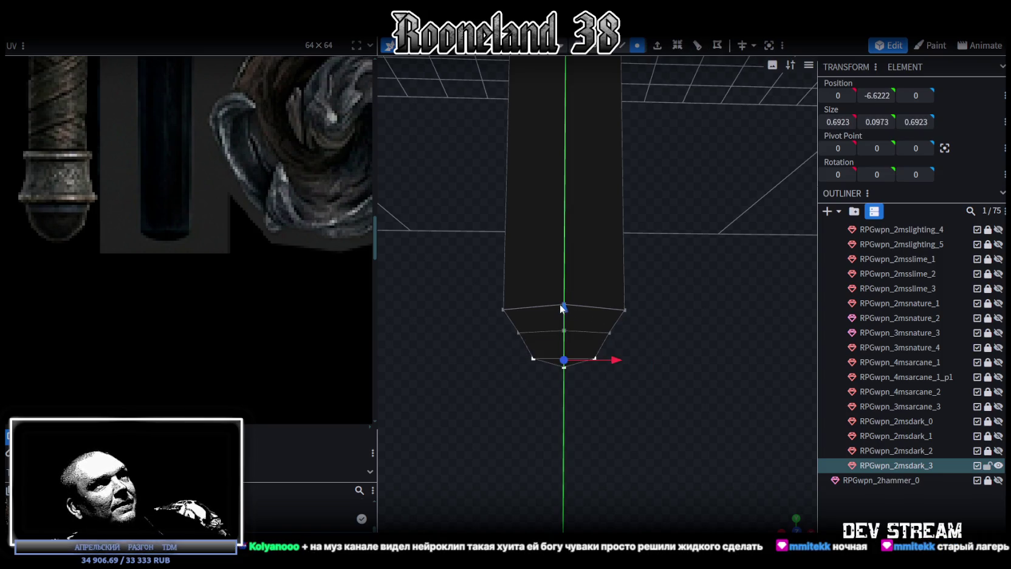
mouse_move(647, 294)
left_mouse_down()
mouse_move(646, 282)
mouse_move(618, 358)
mouse_move(593, 339)
left_mouse_up()
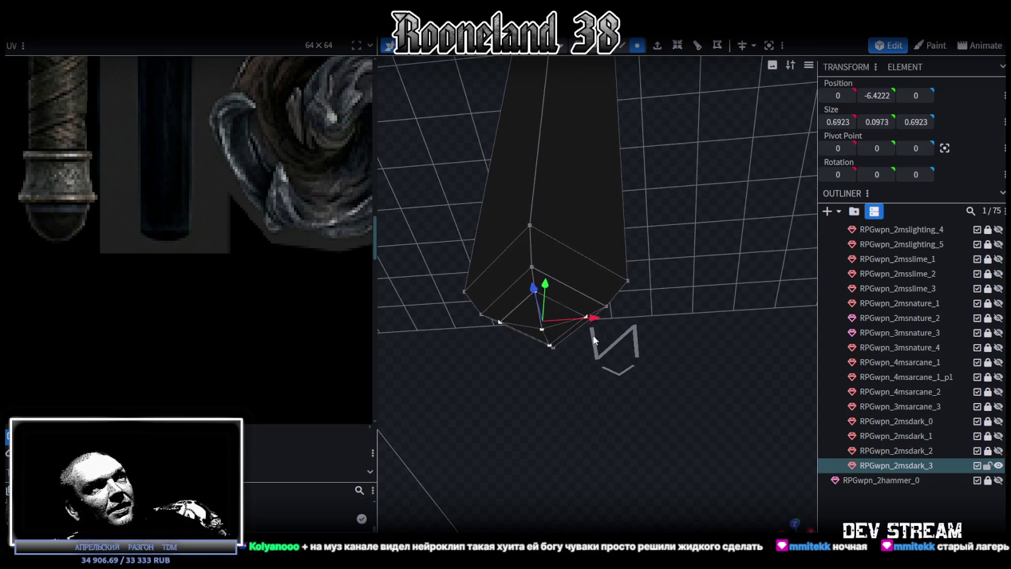
Merge all the bottom tip vertices into a single point
right_click(539, 328)
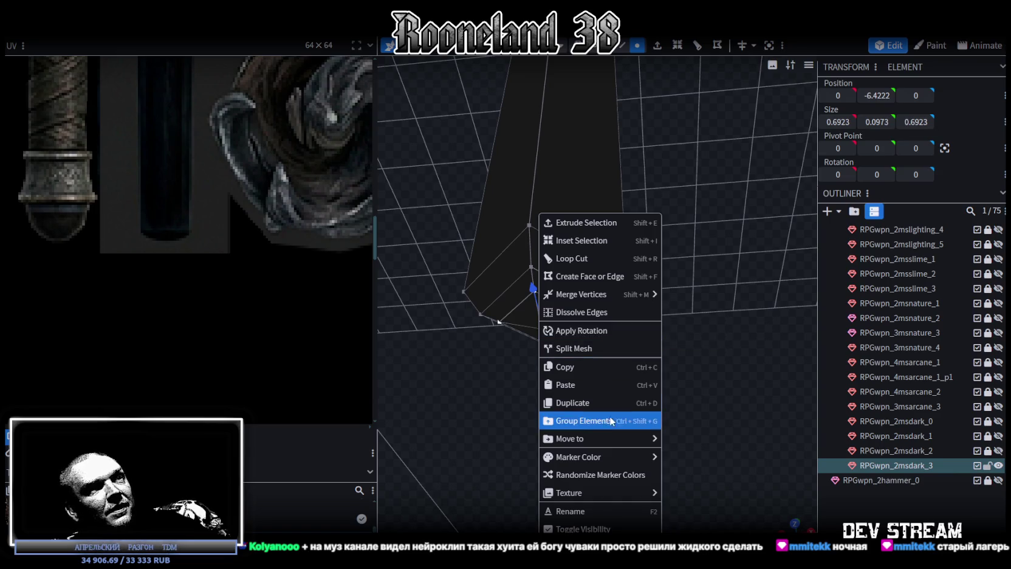
mouse_move(582, 294)
left_click(672, 298)
mouse_move(663, 265)
left_mouse_down()
mouse_move(683, 340)
mouse_move(671, 288)
mouse_move(793, 518)
left_mouse_up()
left_click(796, 517)
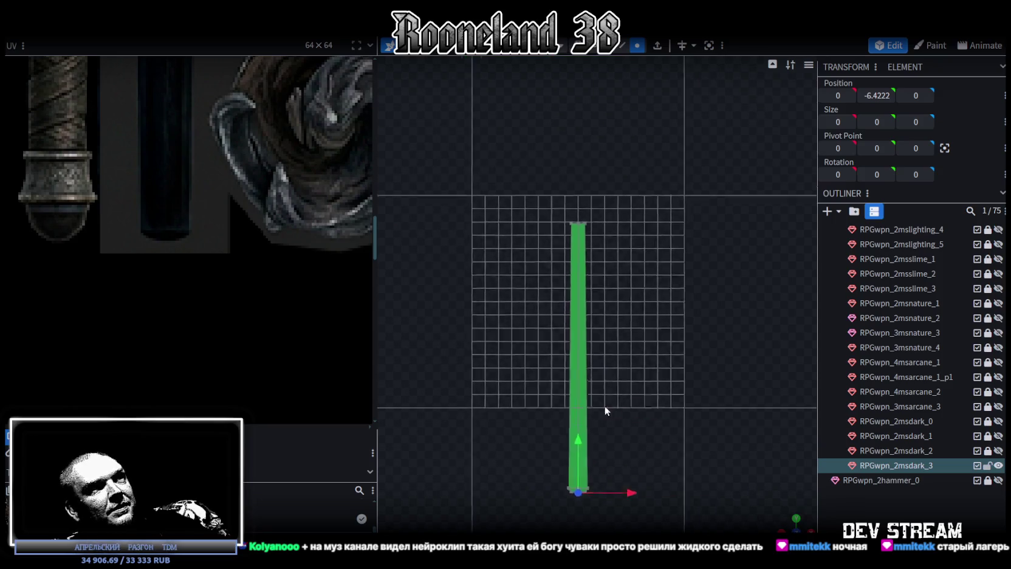
scroll(521, 308, "up", 3)
left_click_drag(515, 299, 509, 249)
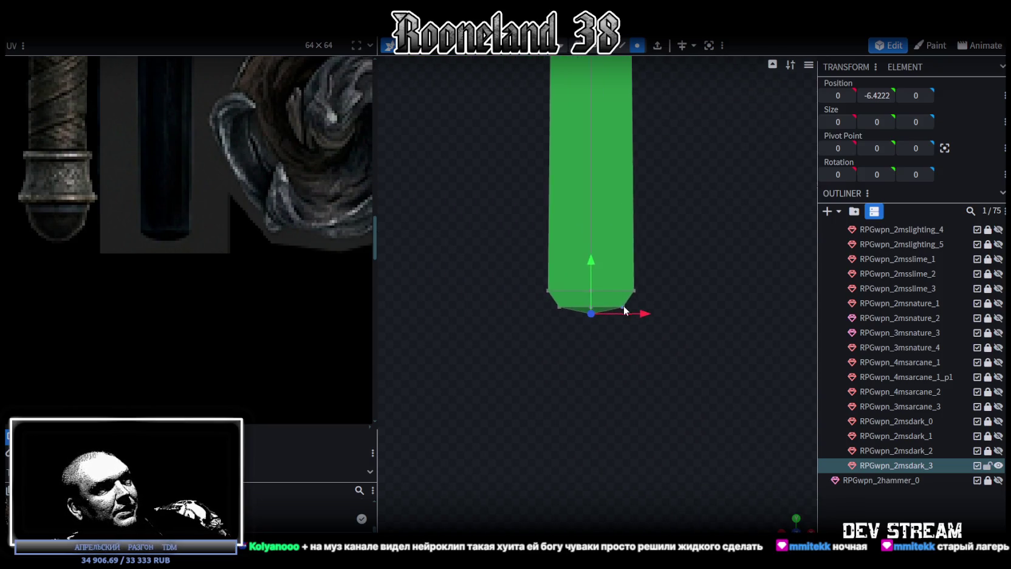
Resize the bottom vertex ring so it measures 0.8816 across
left_click_drag(540, 303, 656, 310)
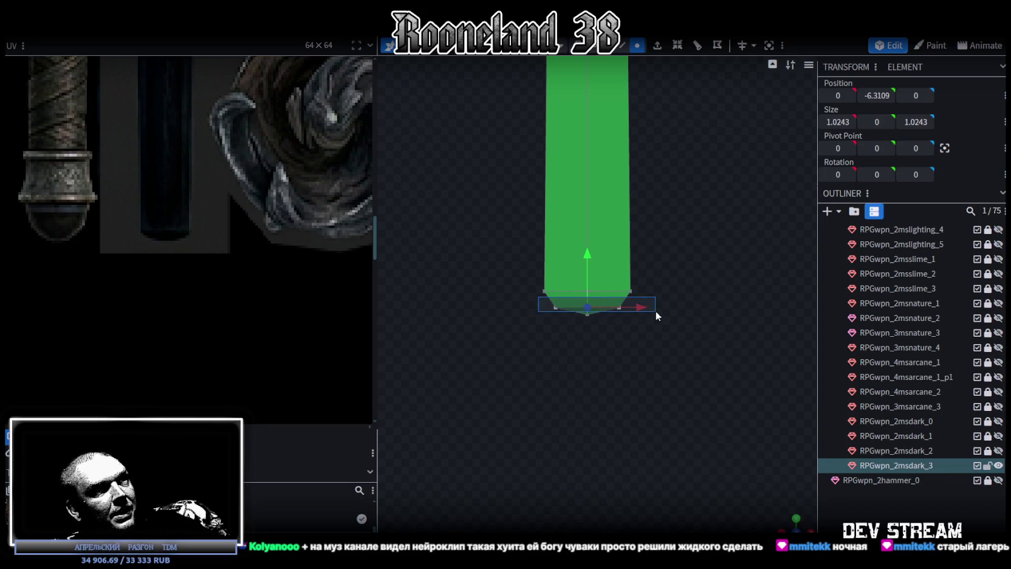
left_click_drag(589, 250, 588, 254)
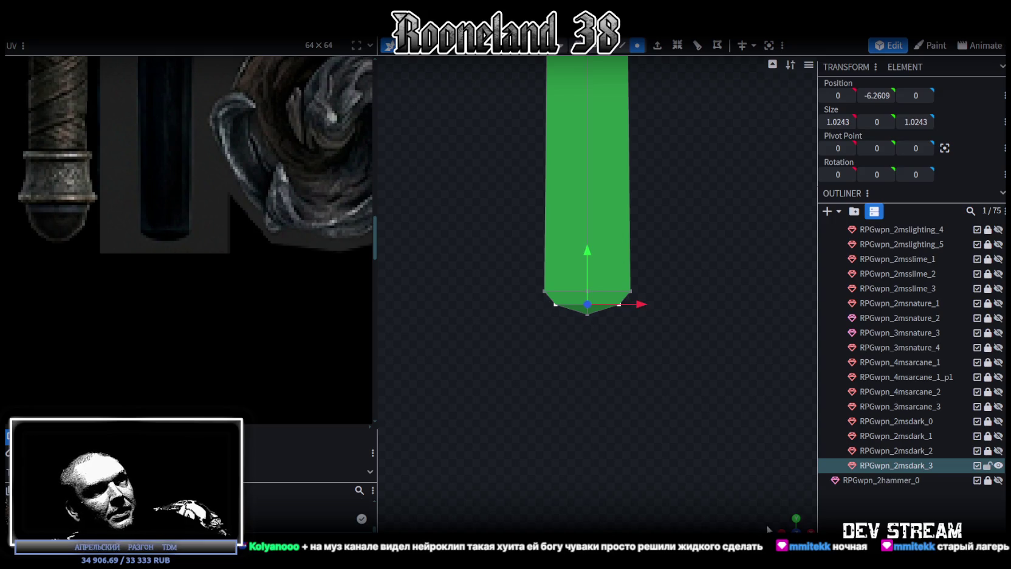
mouse_move(489, 353)
left_mouse_down("ctrl")
mouse_move(670, 259)
mouse_move(644, 244)
mouse_move(655, 369)
left_mouse_up("ctrl")
key("s")
mouse_move(597, 320)
left_mouse_down()
mouse_move(570, 324)
mouse_move(642, 388)
mouse_move(669, 335)
mouse_move(660, 336)
mouse_move(643, 393)
left_mouse_up()
scroll(299, 266, "down", 3)
Select the staff's top face and enter 8 for its vertical position
scroll(290, 285, "down", 2)
scroll(290, 285, "up", 5)
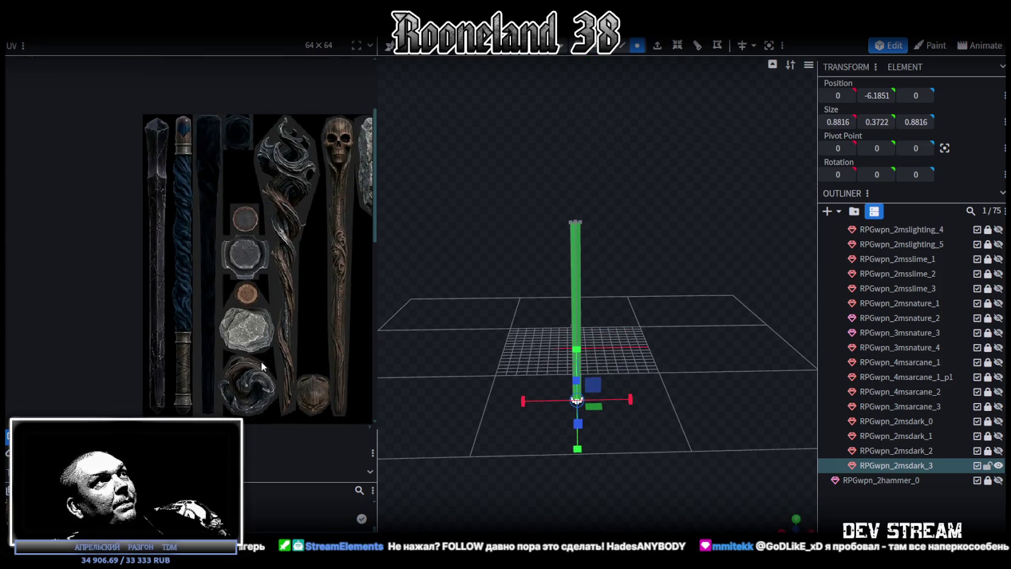
scroll(165, 217, "up", 1)
left_click_drag(537, 267, 544, 239)
left_click(577, 234)
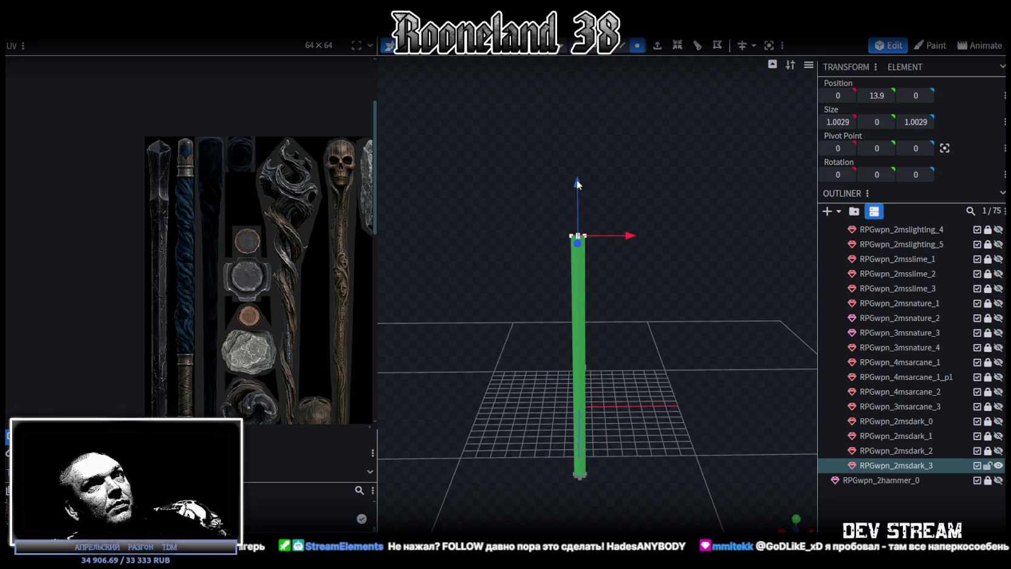
left_click(876, 94)
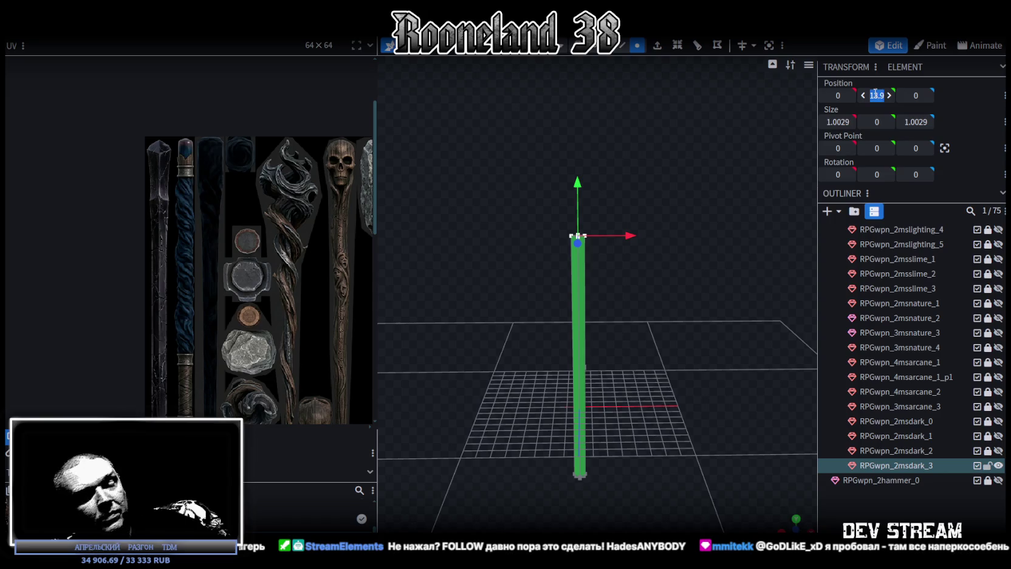
type("18")
Extrude the top face upward with an extrusion length of 0.25
mouse_move(649, 289)
left_mouse_down()
mouse_move(640, 220)
mouse_move(638, 269)
mouse_move(671, 350)
mouse_move(676, 316)
left_mouse_up()
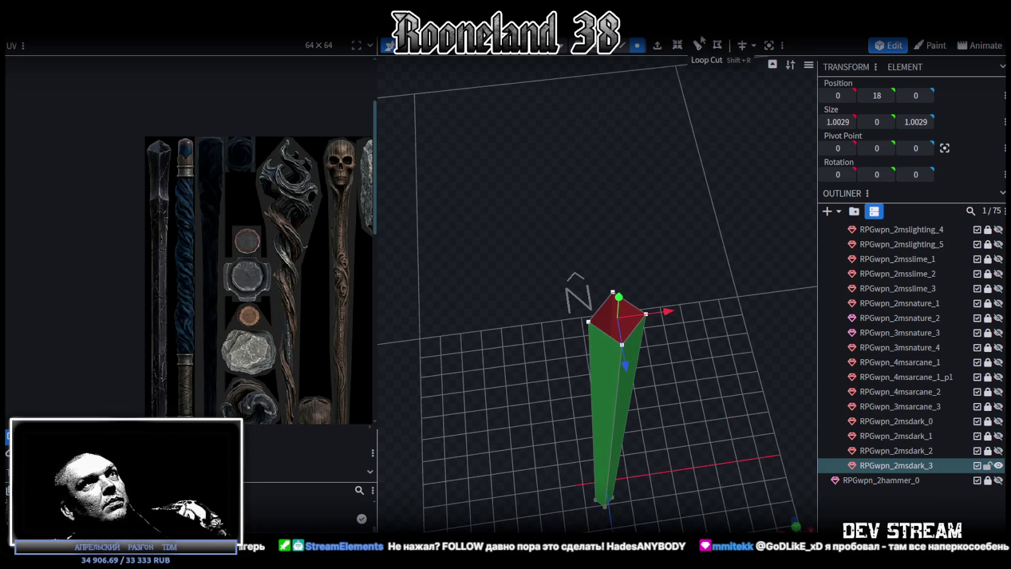
left_click(622, 45)
left_click(657, 45)
mouse_move(680, 285)
left_mouse_down()
mouse_move(688, 229)
mouse_move(701, 459)
left_mouse_up()
left_click(605, 506)
type("0.25")
left_click_drag(644, 480, 667, 389)
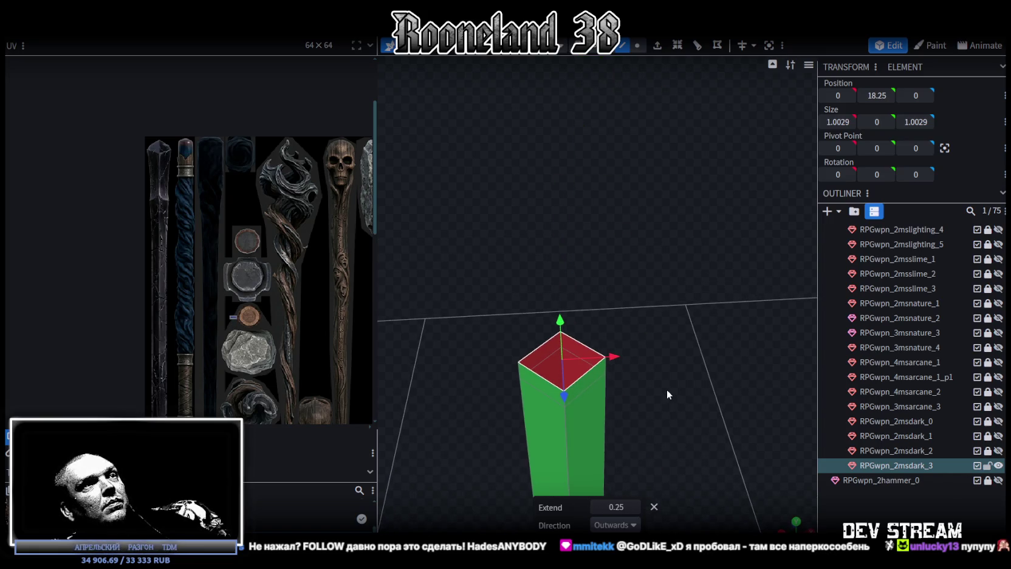
Scale the shaft's top face down from 1.0029 to 0.8029 across
left_click(582, 347)
left_click(542, 379)
scroll(620, 373, "down", 3)
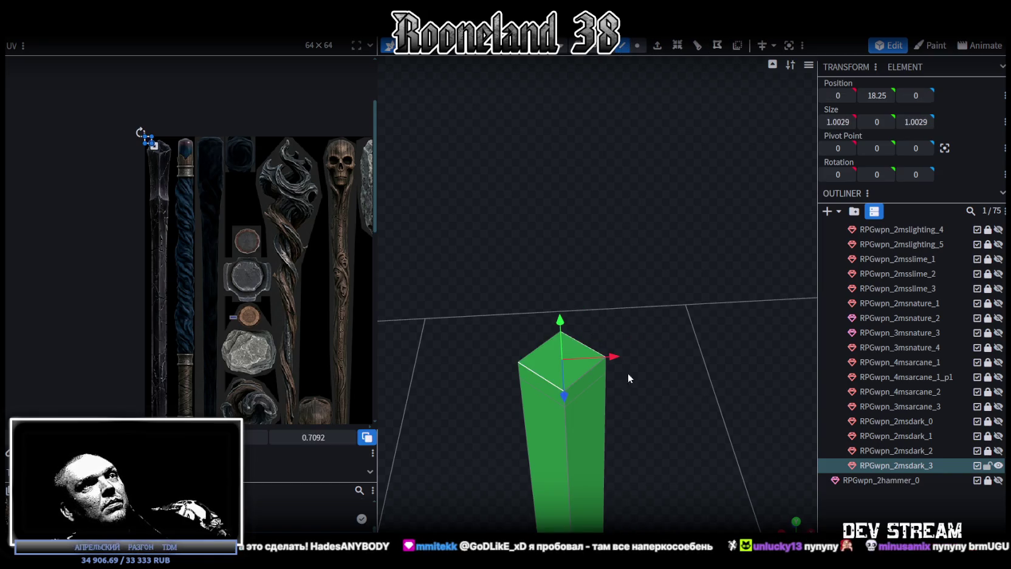
left_click_drag(620, 373, 651, 353)
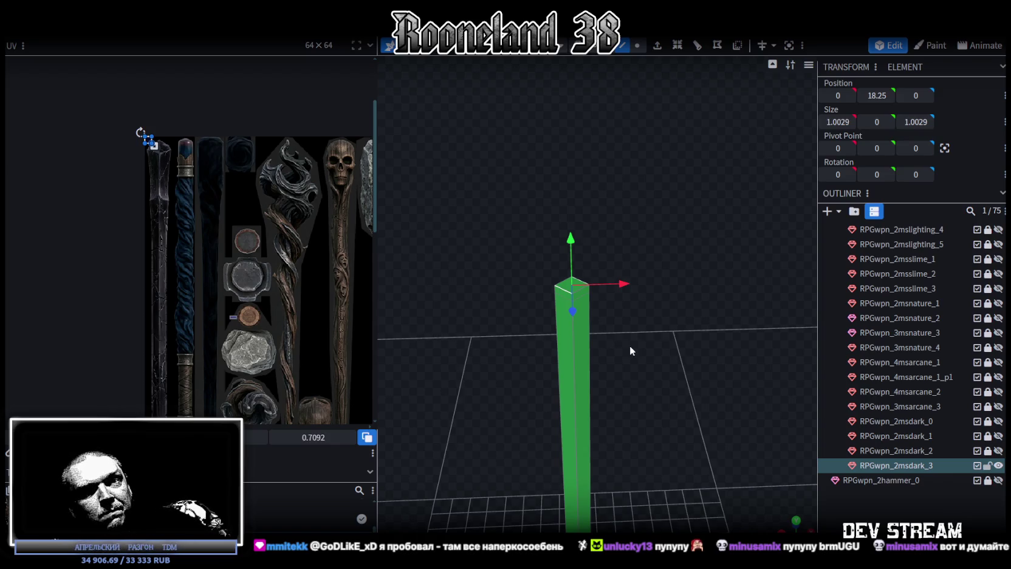
mouse_move(630, 347)
left_mouse_down()
mouse_move(653, 368)
mouse_move(633, 378)
left_mouse_up()
key("s")
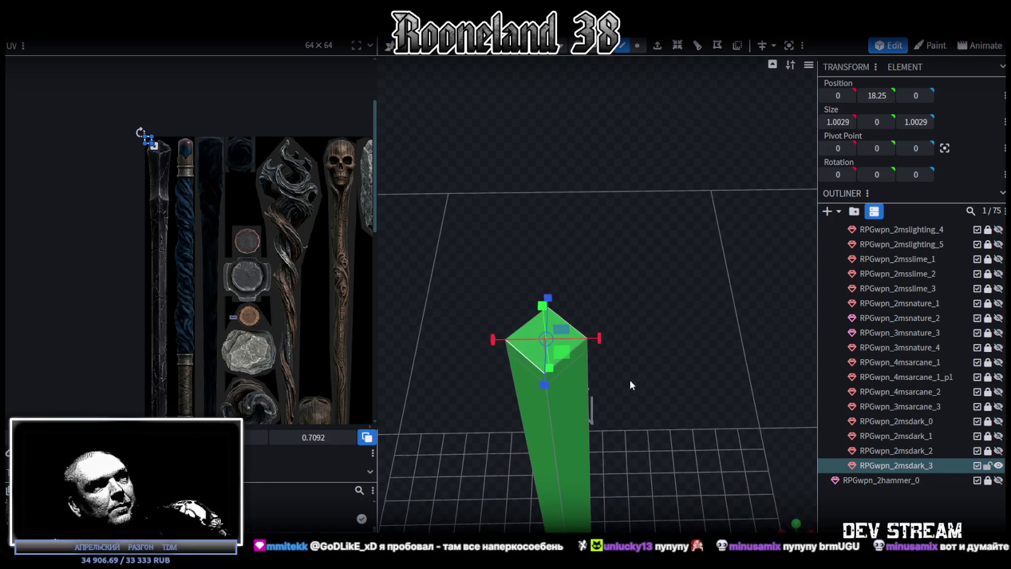
left_click_drag(599, 338, 576, 356)
View the shaft from the side and select all of its faces
left_click_drag(648, 443, 632, 322)
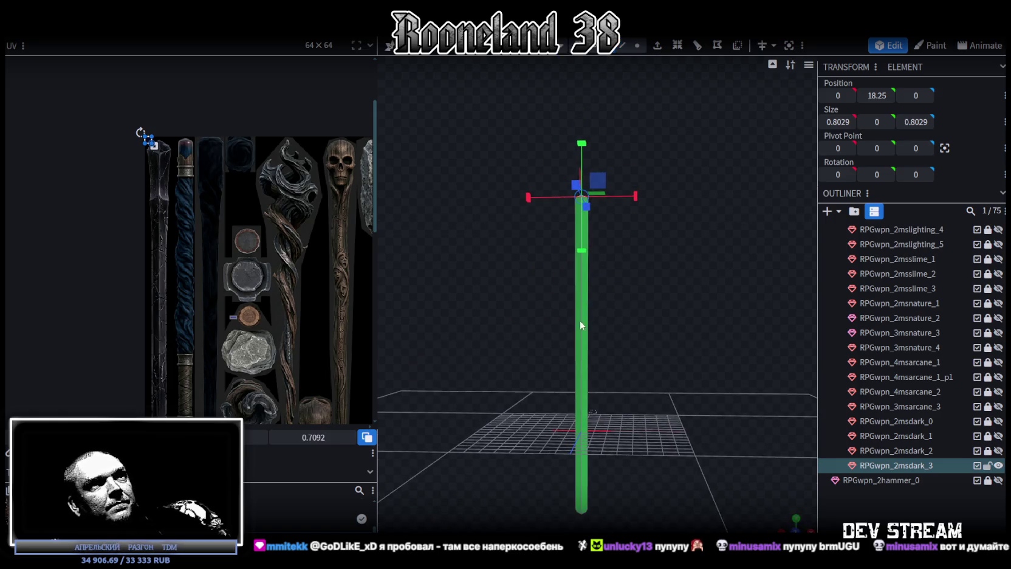
key("ctrl+a")
scroll(721, 490, "up", 5)
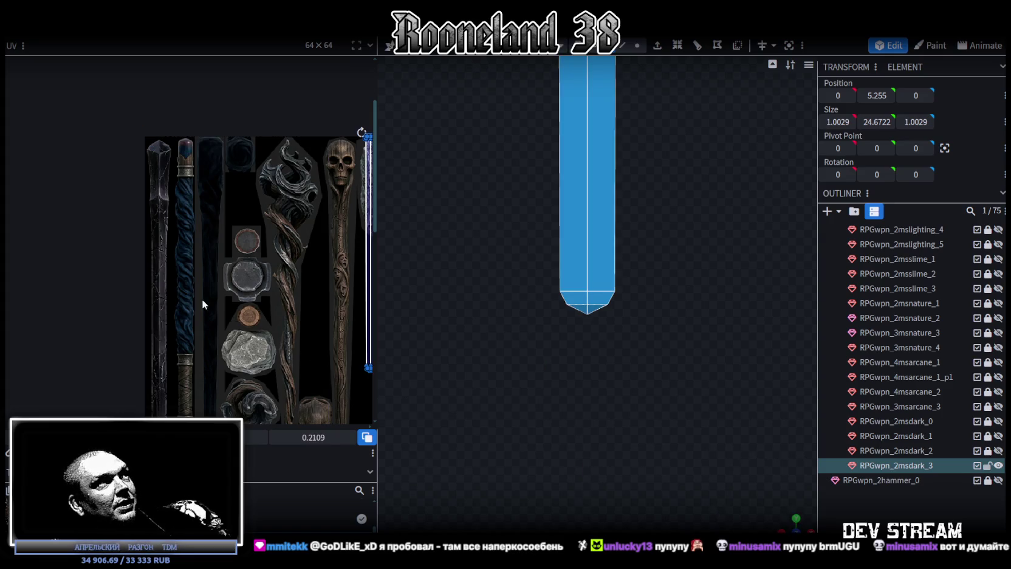
Move the UV strip from the hammer onto the dark staff strip and line it up
scroll(244, 279, "down", 3)
scroll(271, 311, "up", 4)
scroll(270, 311, "down", 2)
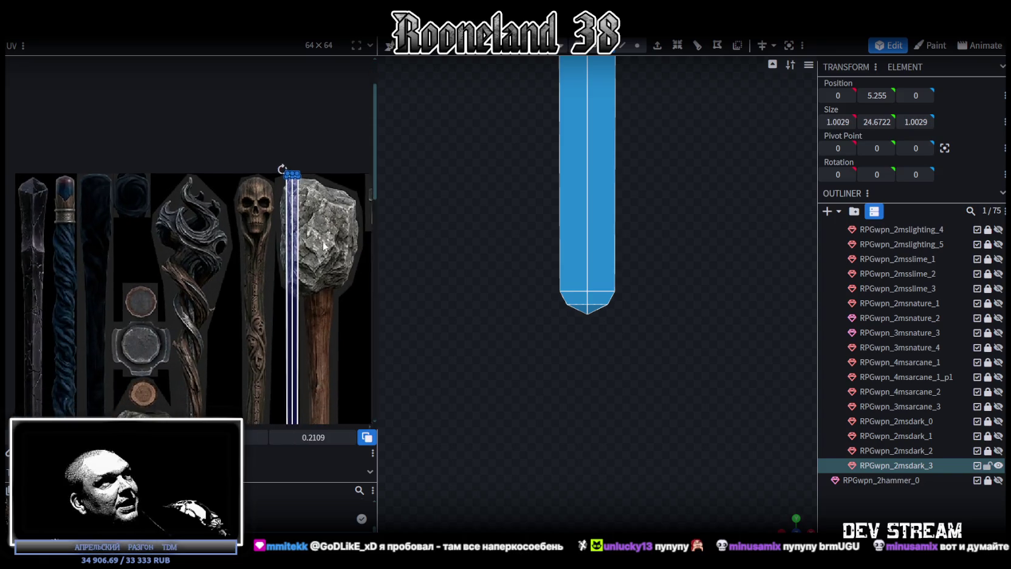
left_click_drag(287, 233, 91, 232)
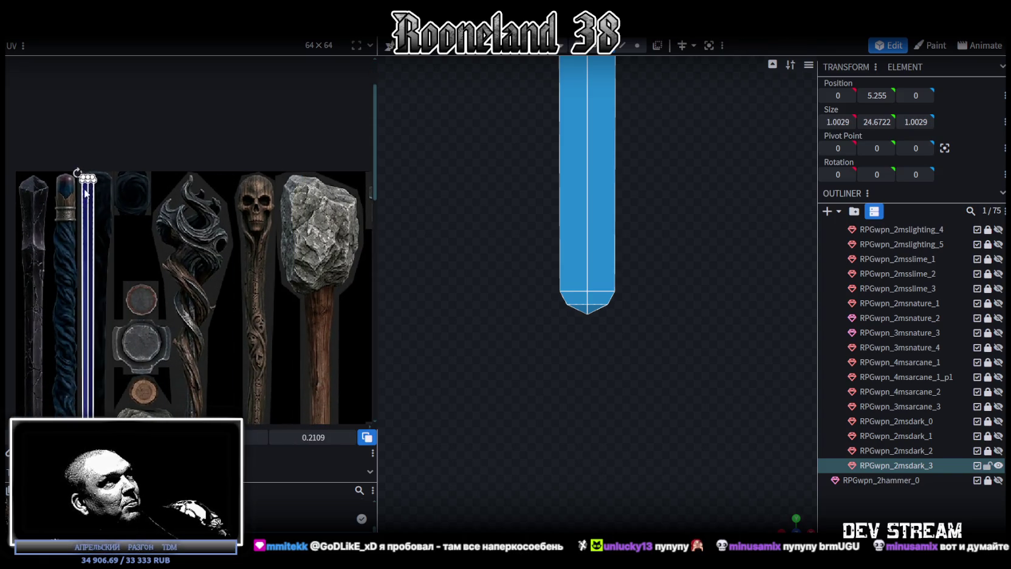
scroll(87, 196, "up", 3)
scroll(128, 232, "up", 2)
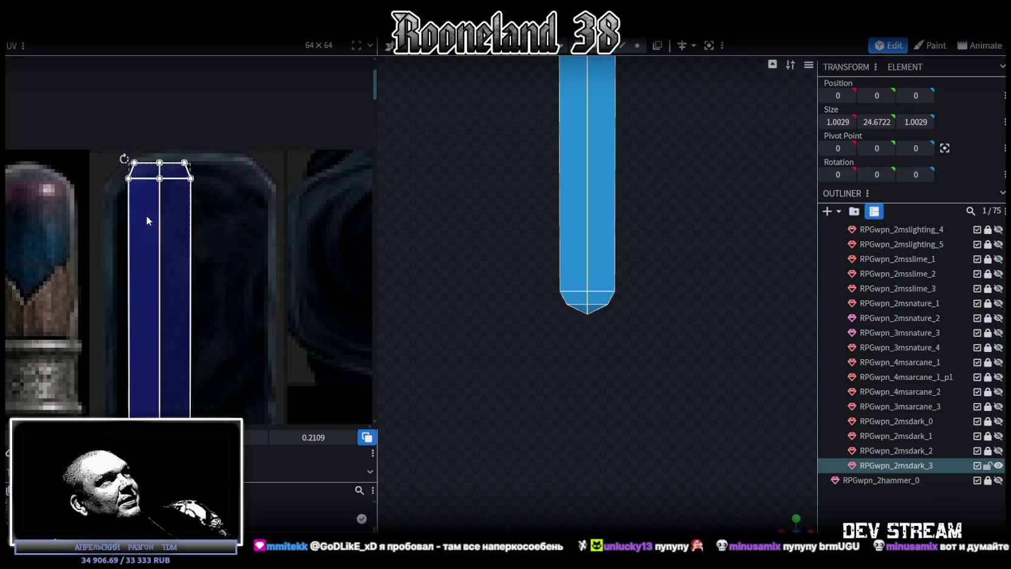
scroll(151, 219, "down", 5)
scroll(182, 170, "down", 3)
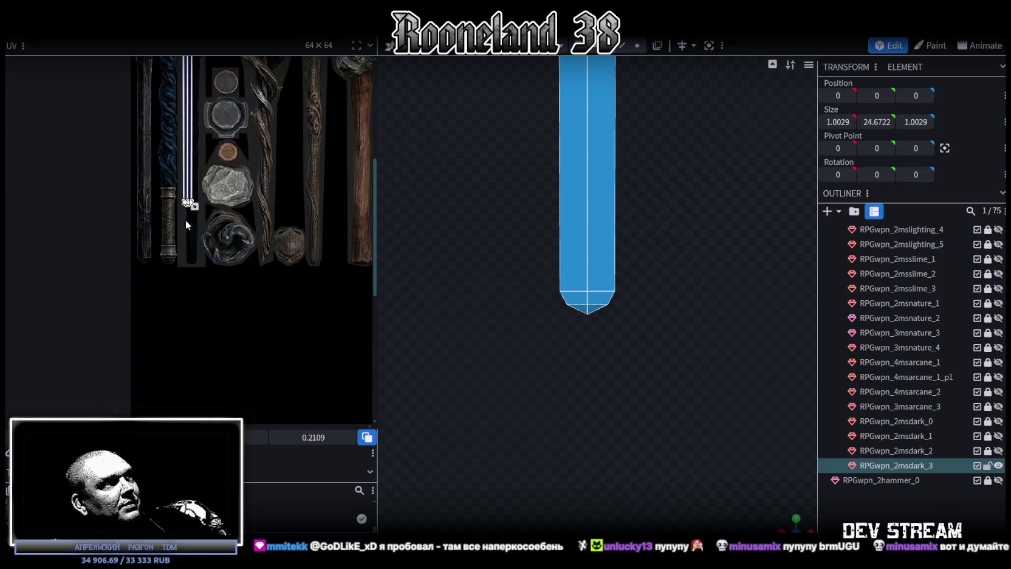
scroll(187, 223, "up", 2)
left_click_drag(207, 208, 212, 217)
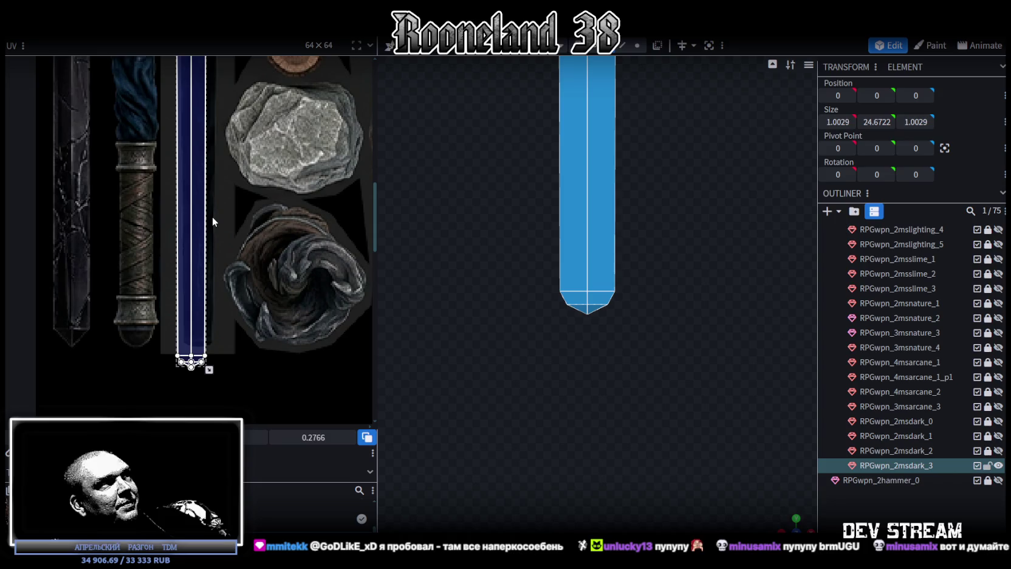
scroll(195, 321, "up", 2)
scroll(176, 285, "up", 1)
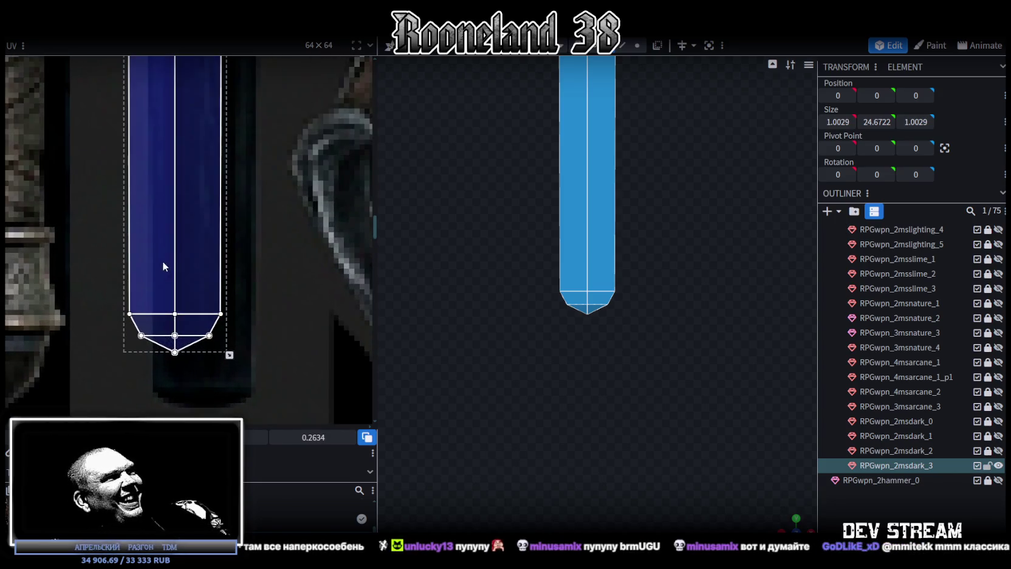
left_click_drag(162, 261, 188, 261)
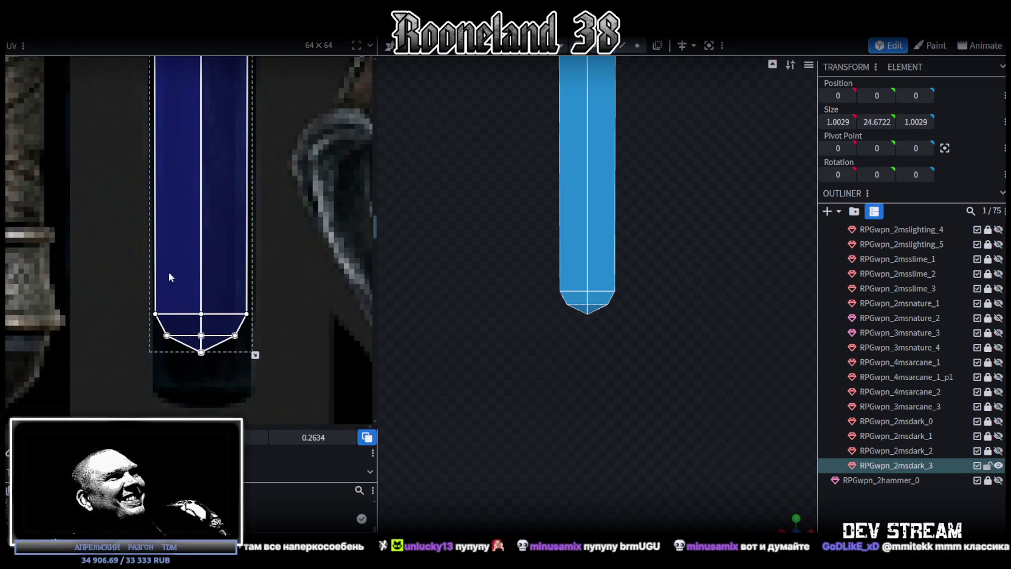
Widen the UV island to the staff's width, stretch it down, and flatten its pointed bottom
scroll(170, 270, "up", 2)
scroll(160, 250, "down", 3)
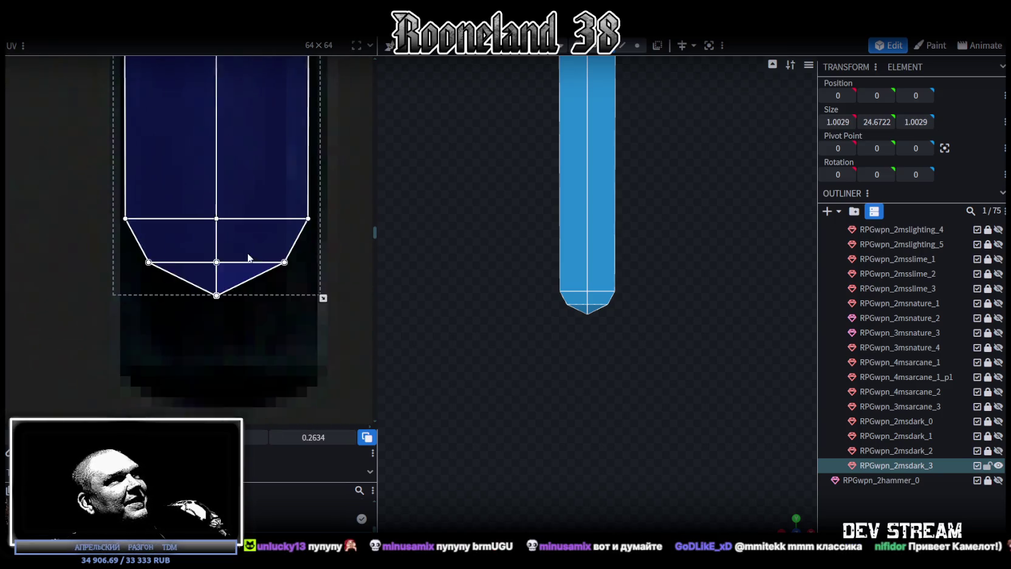
left_click_drag(311, 255, 310, 358)
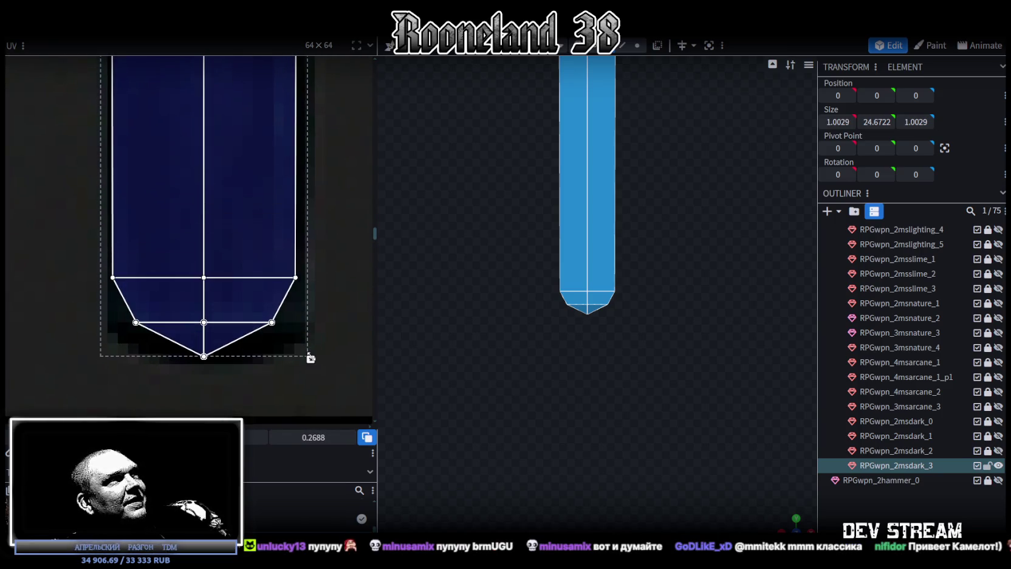
key("ctrl+z")
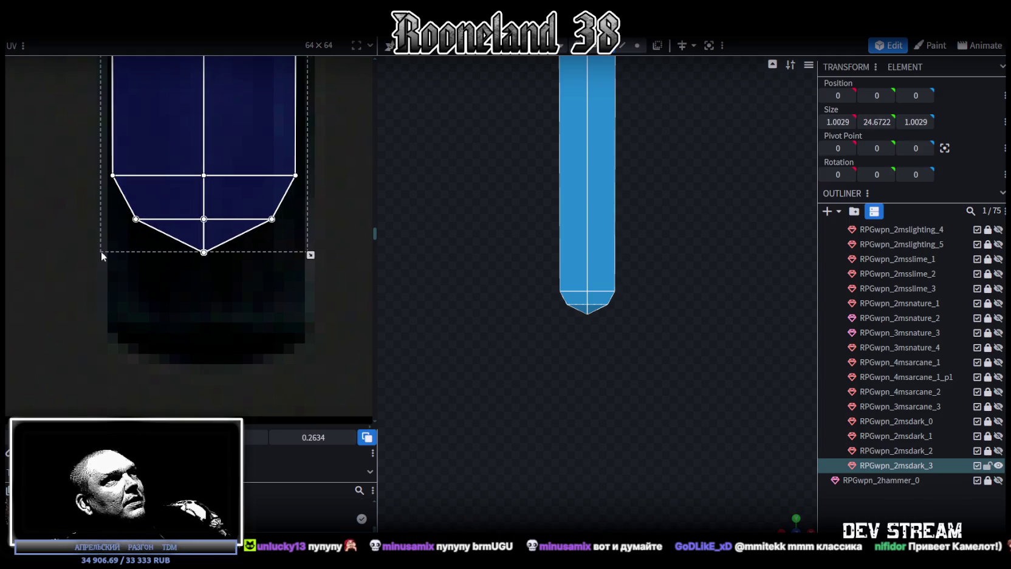
left_click_drag(311, 255, 316, 255)
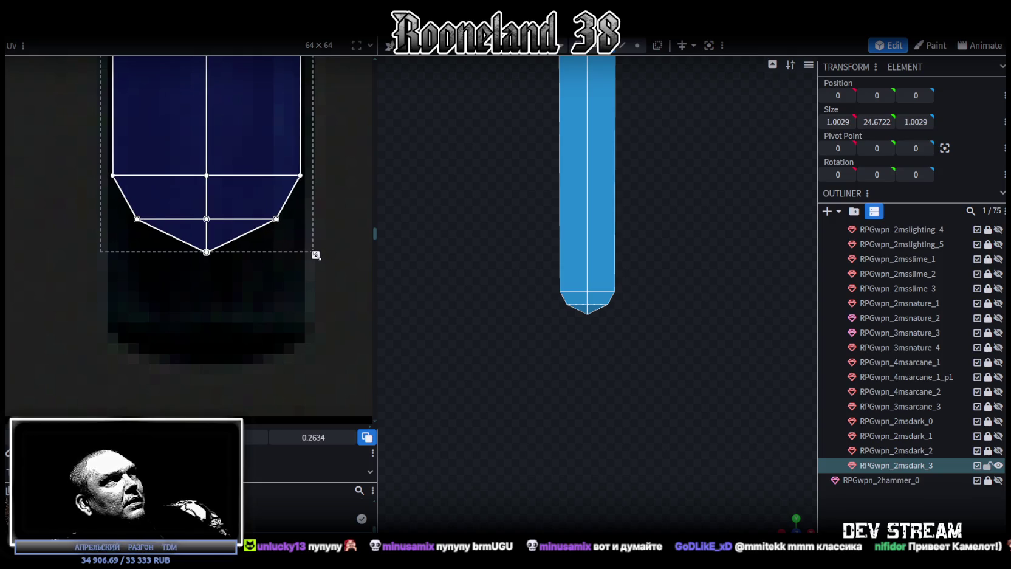
left_click_drag(91, 304, 316, 149)
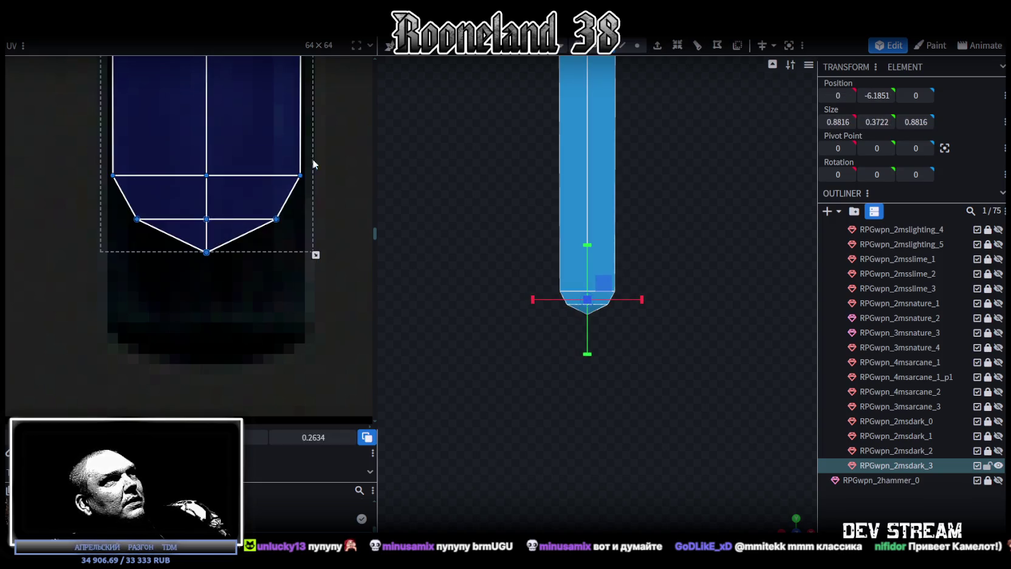
mouse_move(316, 255)
left_mouse_down()
mouse_move(316, 379)
mouse_move(133, 339)
left_mouse_up()
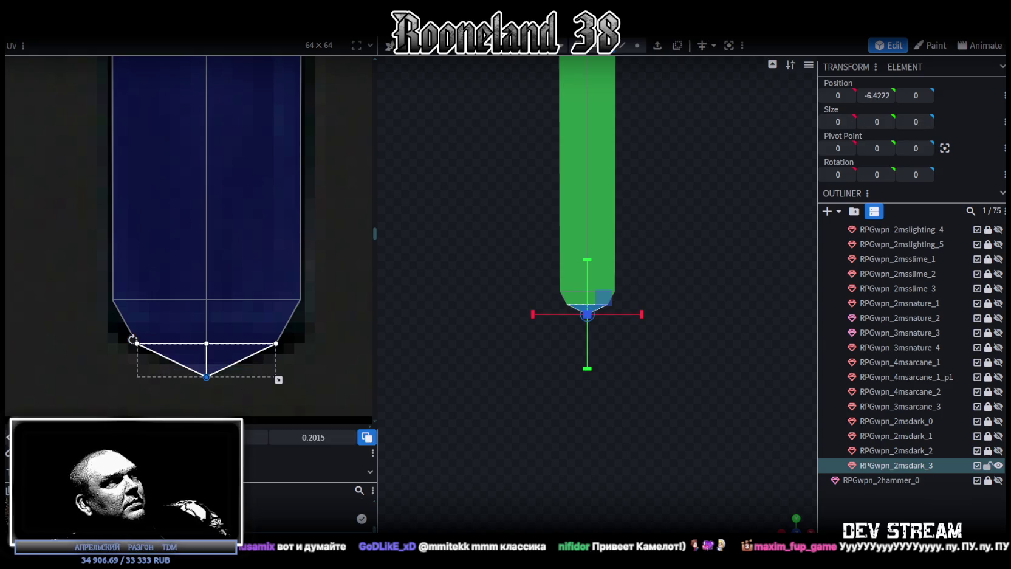
left_click_drag(279, 380, 278, 362)
Raise the bottom tip vertex by 0.1 to Y -6.3222
scroll(605, 196, "up", 5)
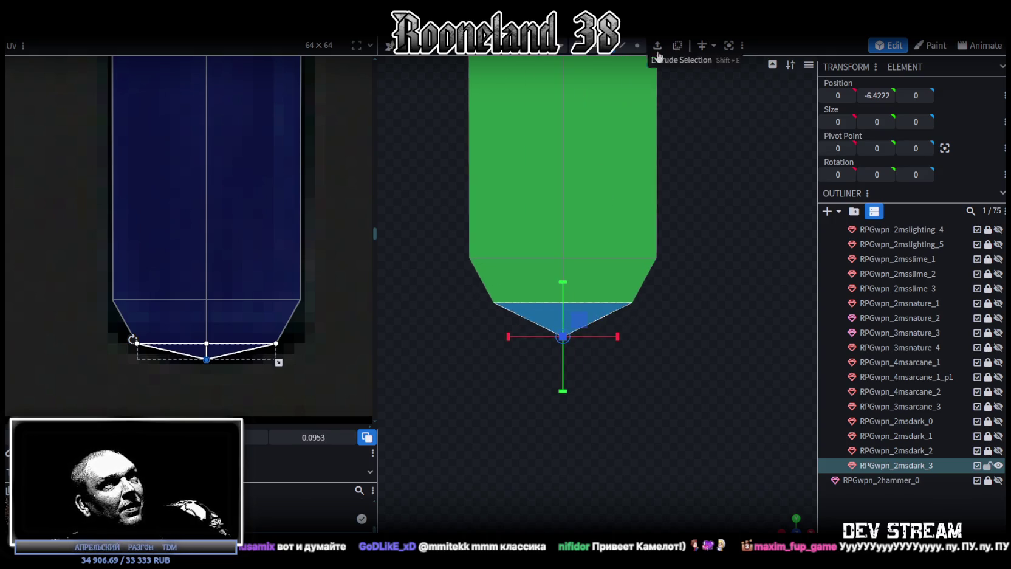
left_click(637, 45)
key("v")
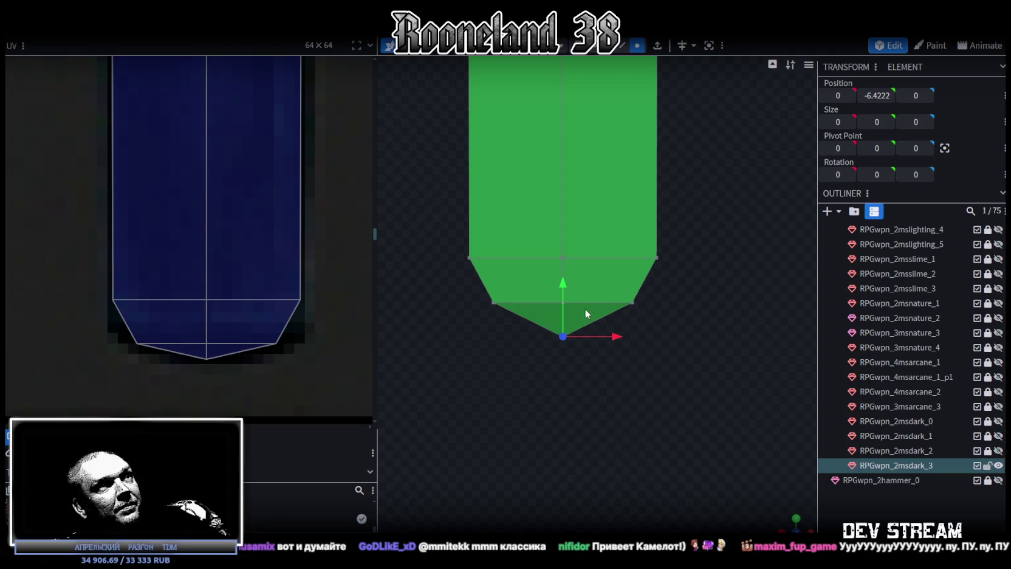
left_click_drag(564, 289, 566, 270)
scroll(700, 302, "down", 4)
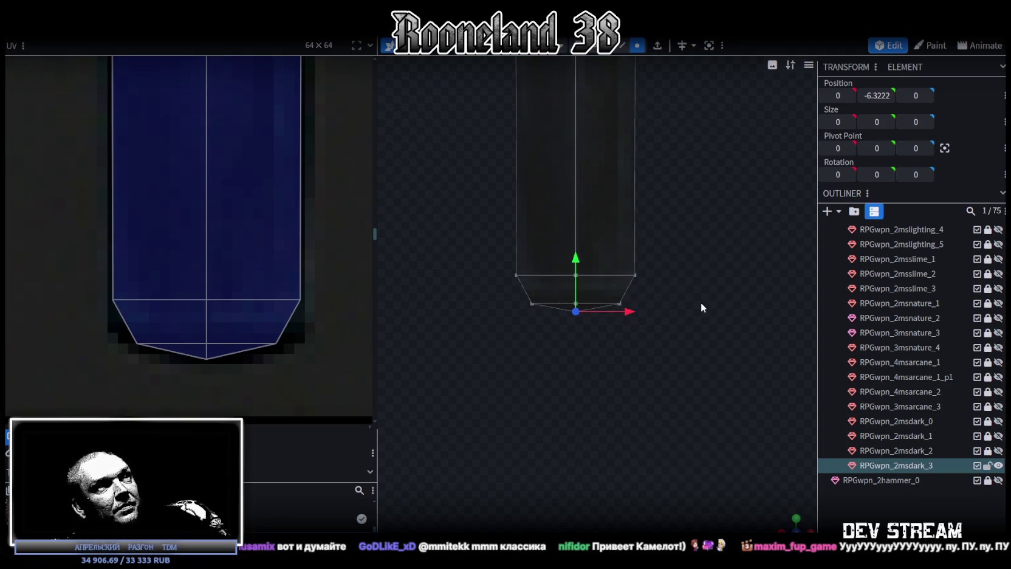
scroll(693, 292, "down", 3)
scroll(675, 237, "down", 3)
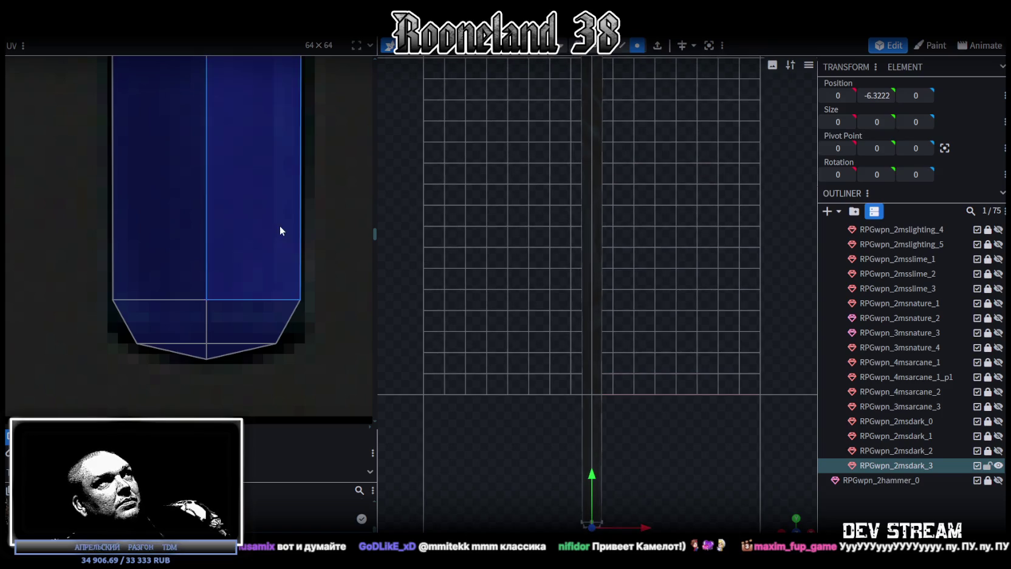
Select a vertical edge of the shaft and add a loop cut across it
scroll(285, 206, "down", 3)
scroll(285, 200, "up", 3)
mouse_move(315, 226)
middle_mouse_down()
mouse_move(331, 352)
mouse_move(339, 177)
middle_mouse_up()
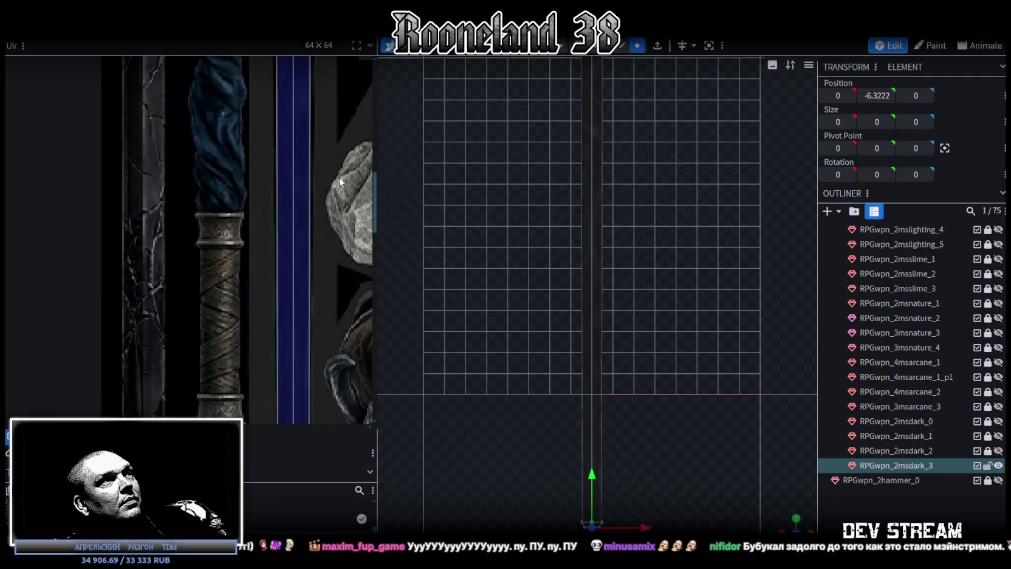
left_click(621, 46)
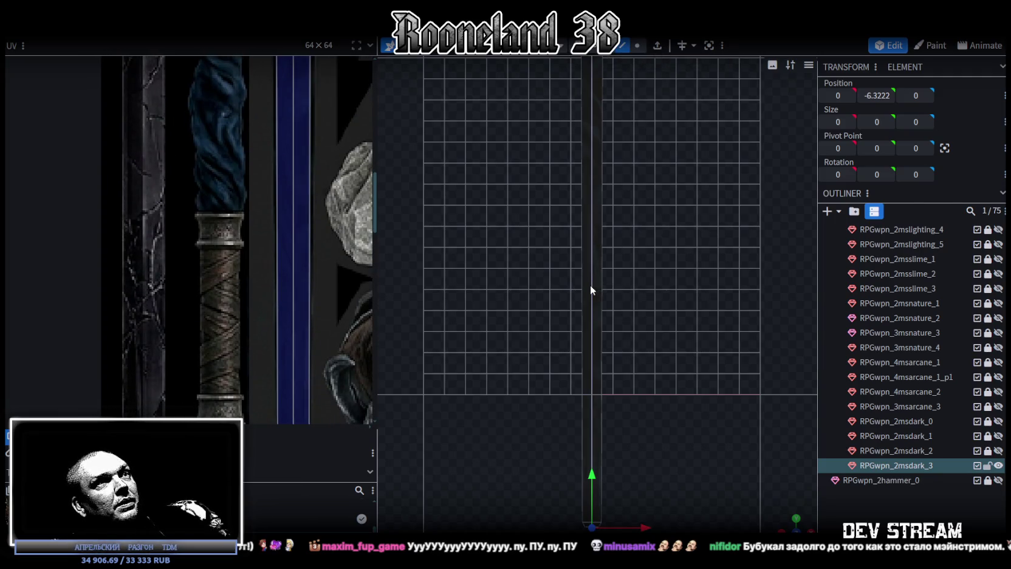
left_click(590, 285)
left_click(676, 49)
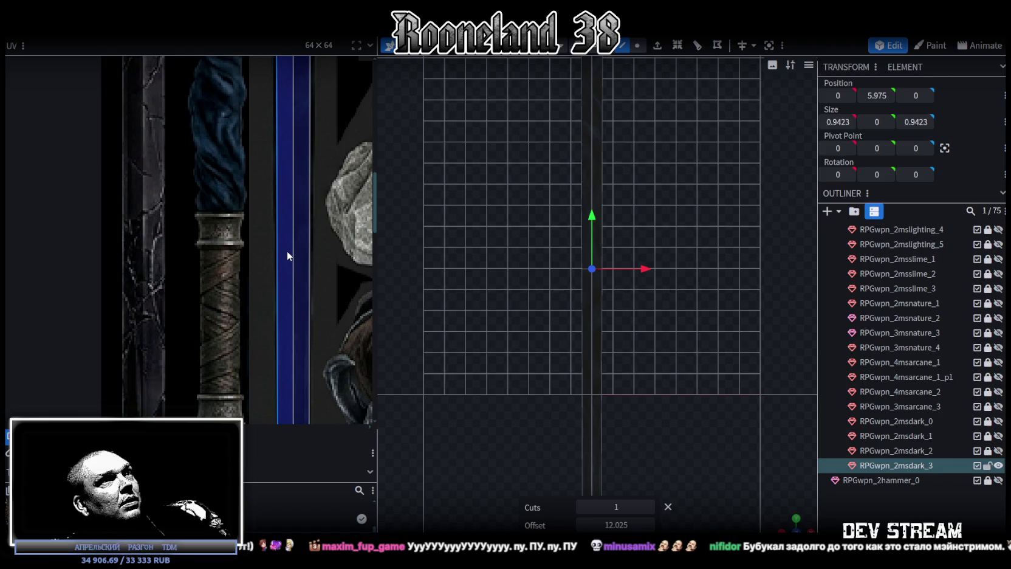
scroll(292, 233, "down", 2)
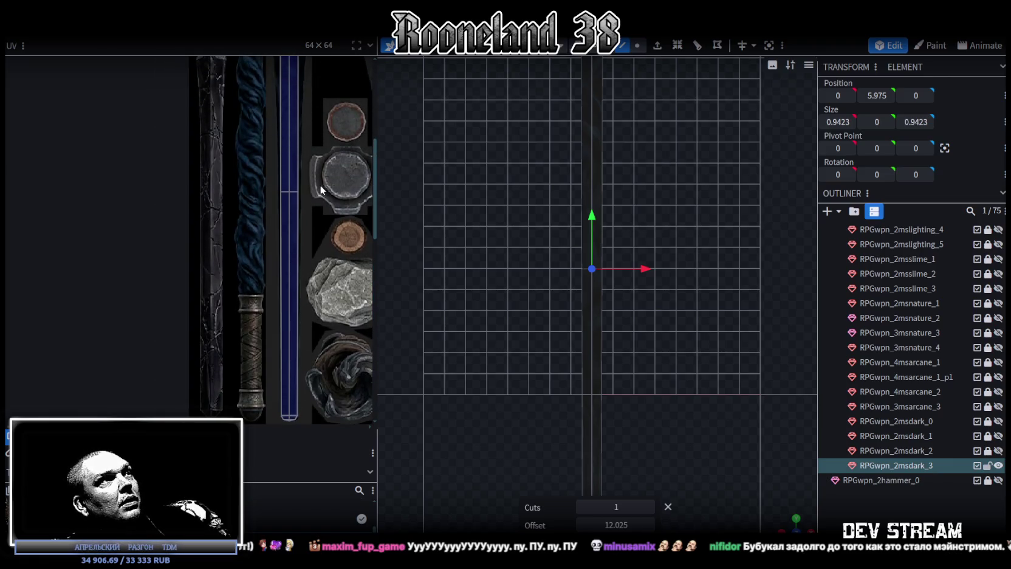
scroll(316, 219, "up", 3)
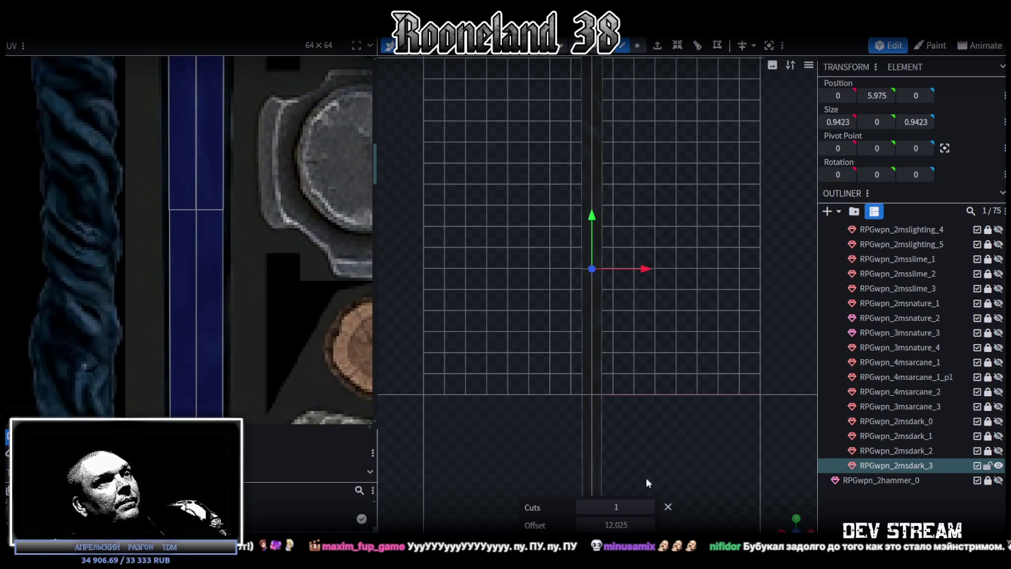
Slide the loop cut down the shaft, trying offsets such as 15.525
left_click_drag(616, 525, 644, 524)
scroll(258, 338, "down", 2)
middle_click_drag(258, 334, 253, 145)
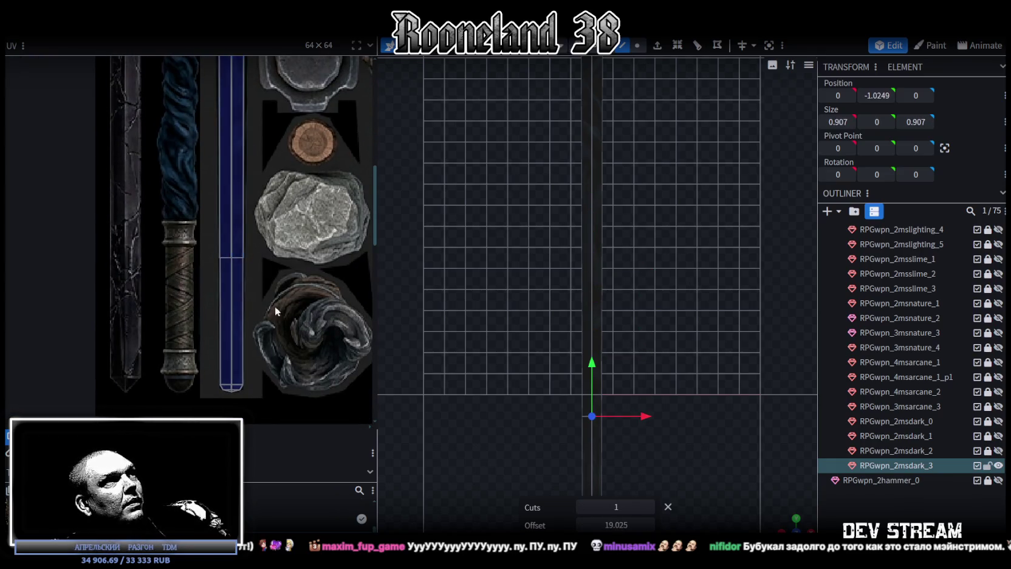
mouse_move(610, 525)
left_mouse_down()
mouse_move(595, 524)
mouse_move(612, 524)
left_mouse_up()
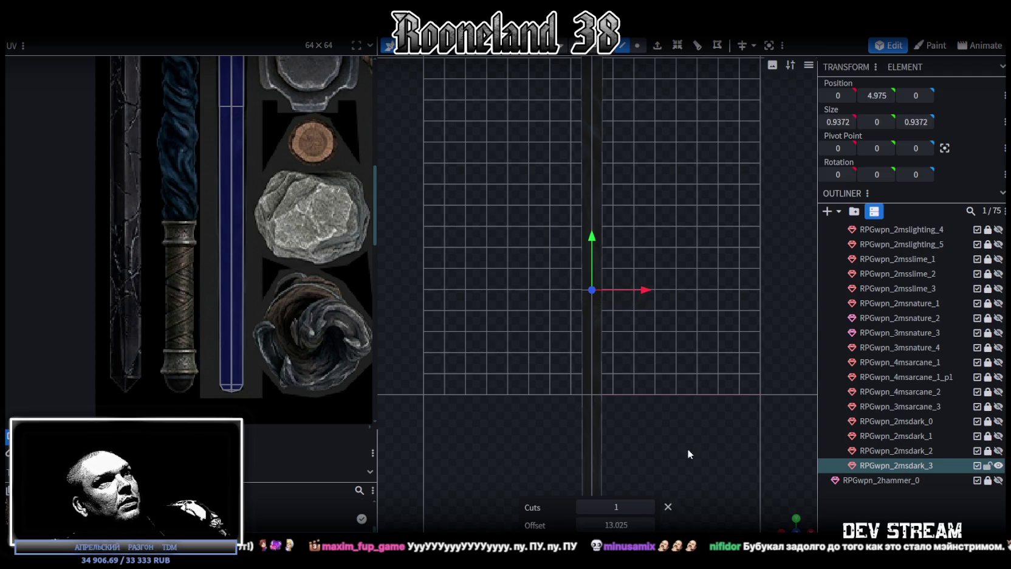
scroll(261, 115, "up", 2)
scroll(160, 199, "up", 2)
scroll(223, 318, "up", 1)
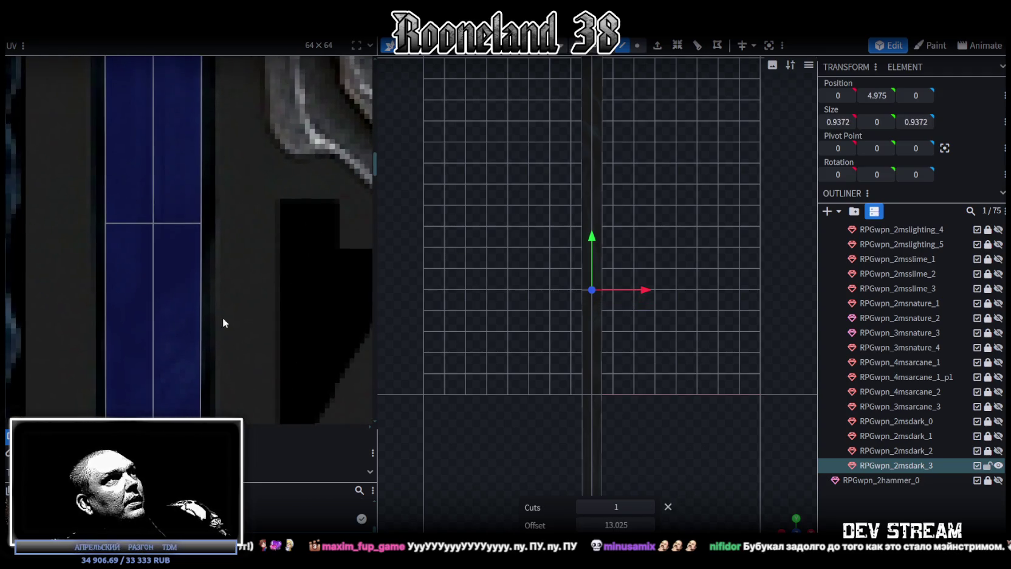
left_click_drag(610, 526, 627, 526)
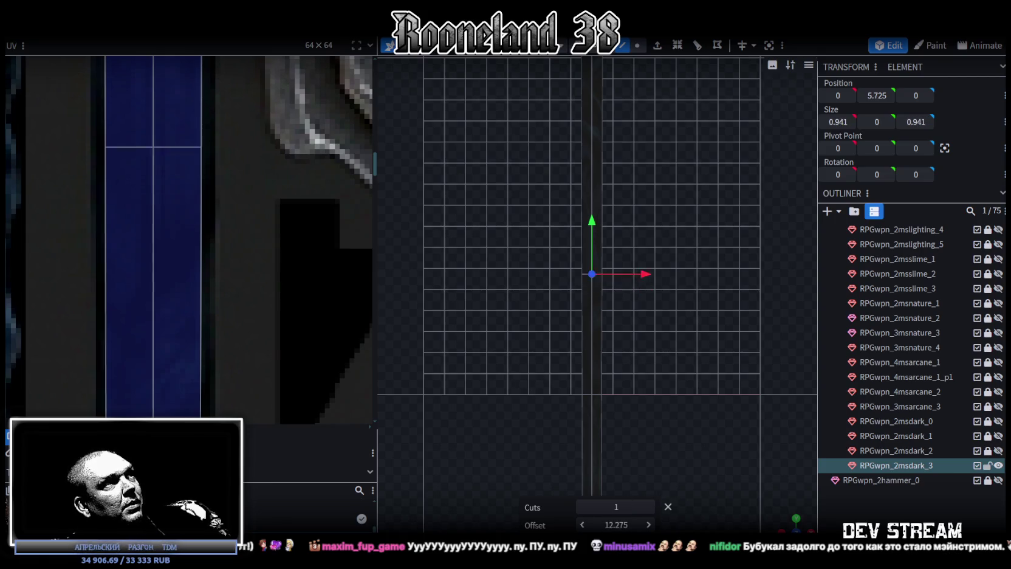
scroll(243, 359, "down", 2)
scroll(288, 265, "down", 3)
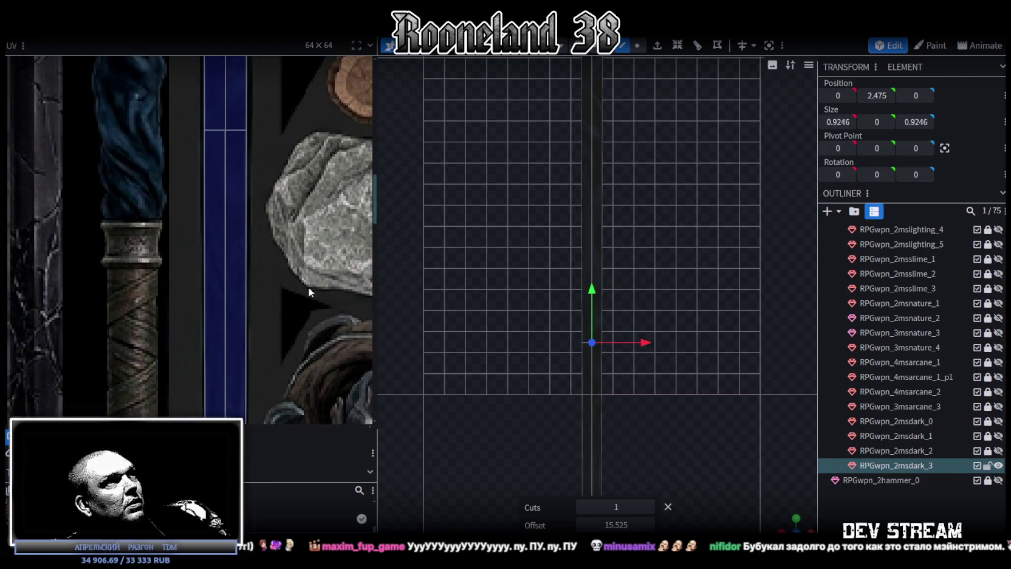
left_click_drag(617, 524, 634, 525)
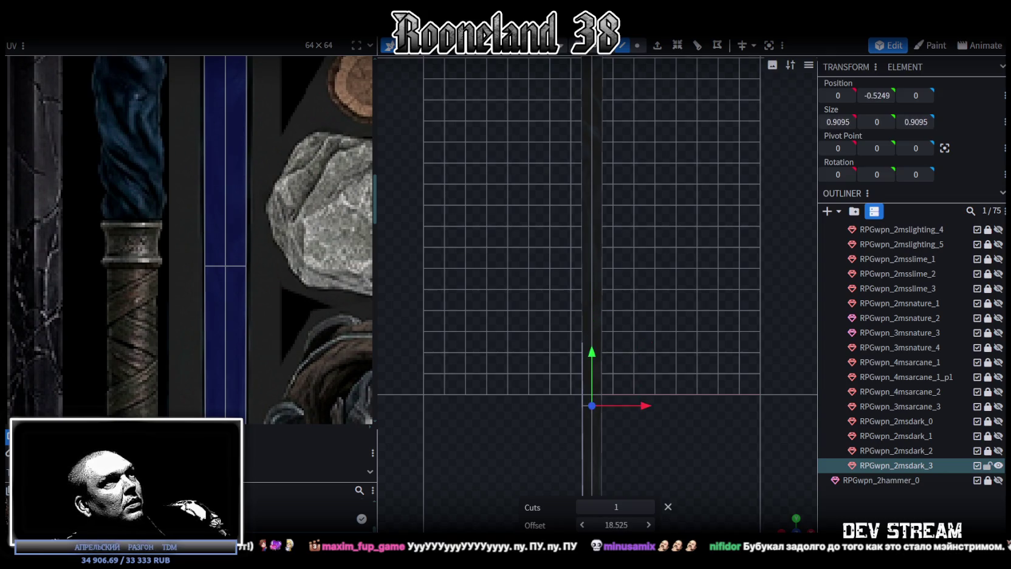
Move the loop cut up near the shaft top, settling at offset 3.3875
scroll(335, 246, "down", 3)
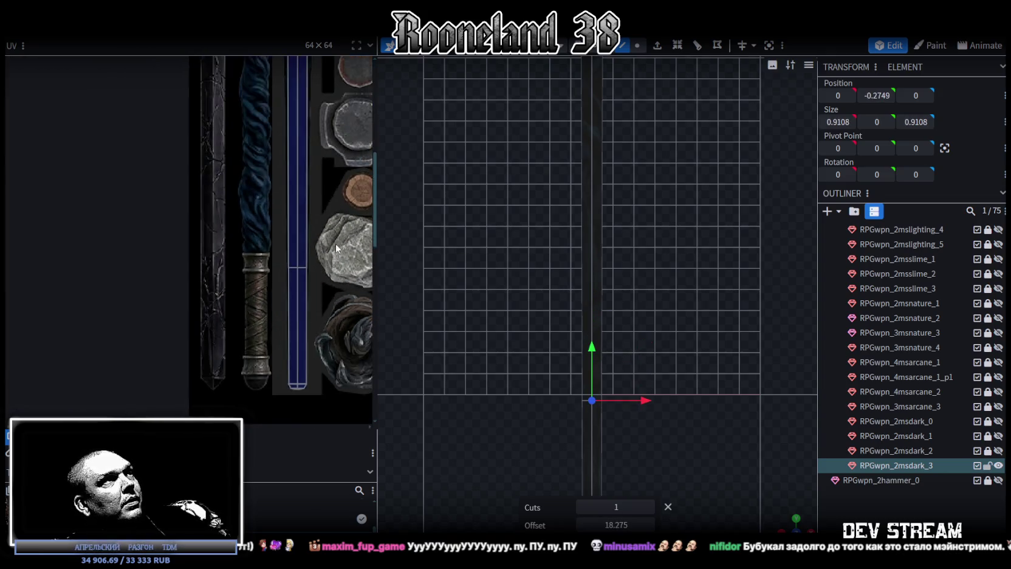
scroll(299, 256, "up", 2)
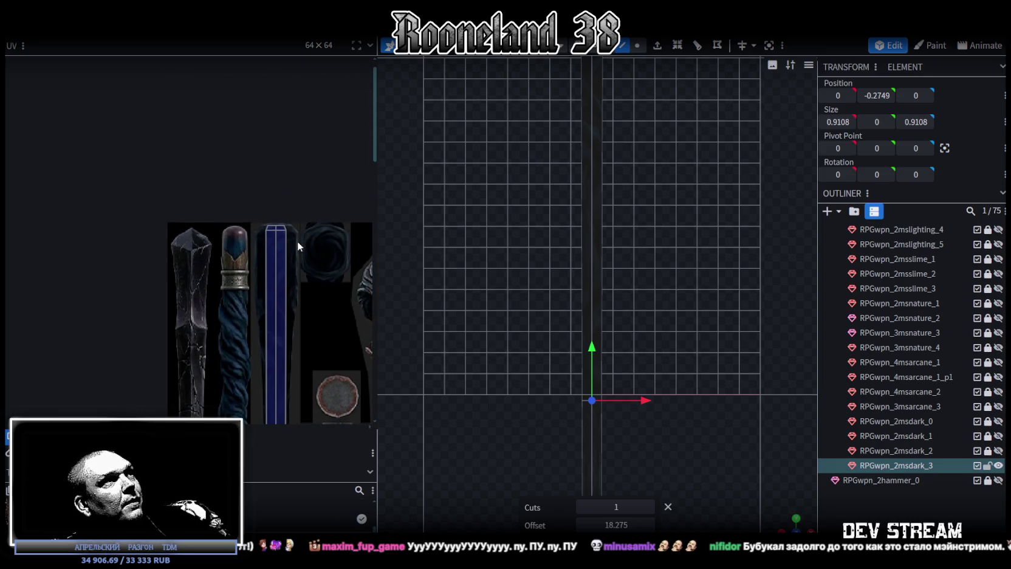
scroll(297, 352, "up", 3)
left_click(596, 195)
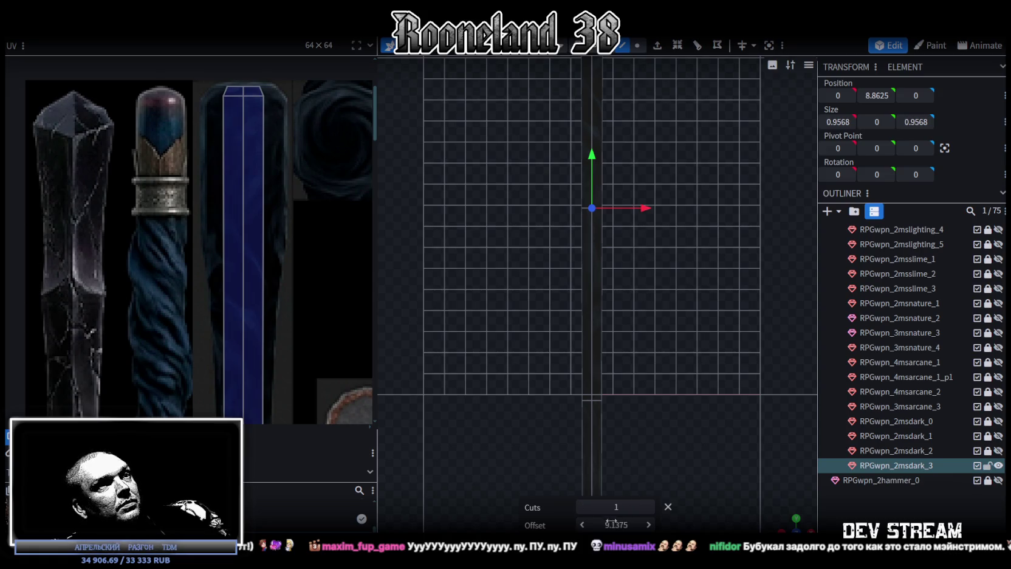
scroll(275, 369, "down", 2)
scroll(297, 305, "down", 1)
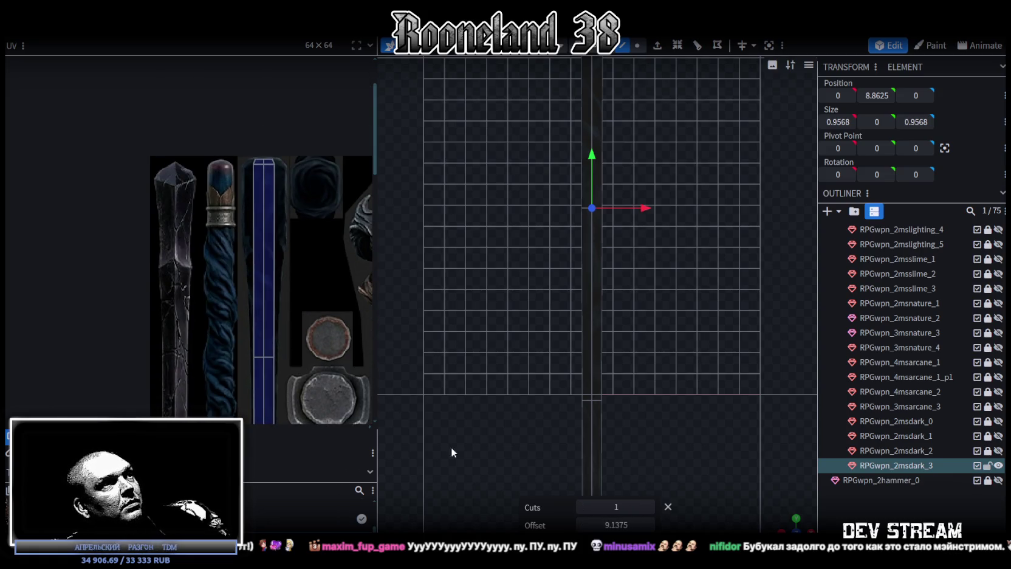
left_click_drag(615, 524, 579, 525)
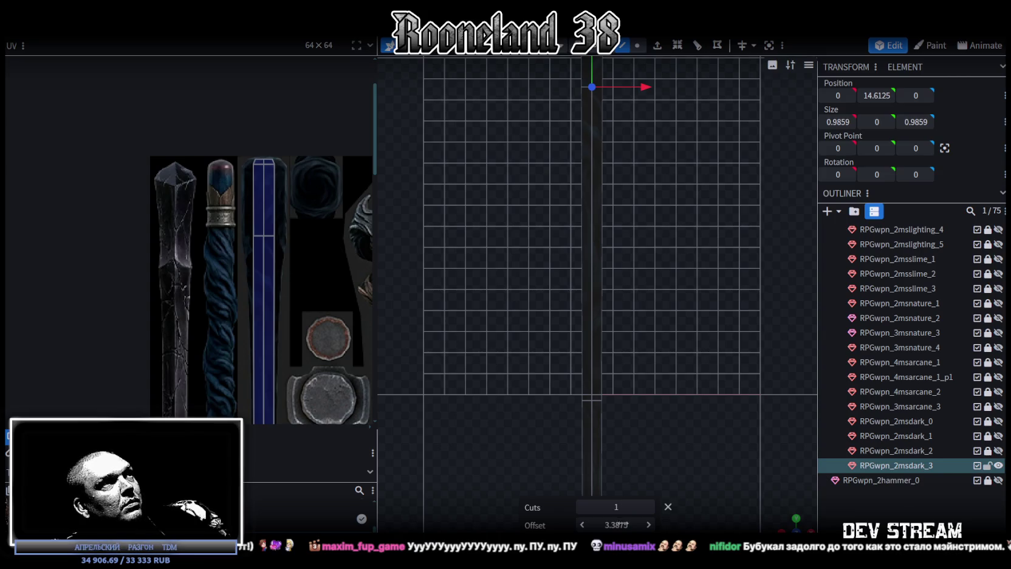
scroll(268, 196, "up", 3)
scroll(262, 199, "up", 2)
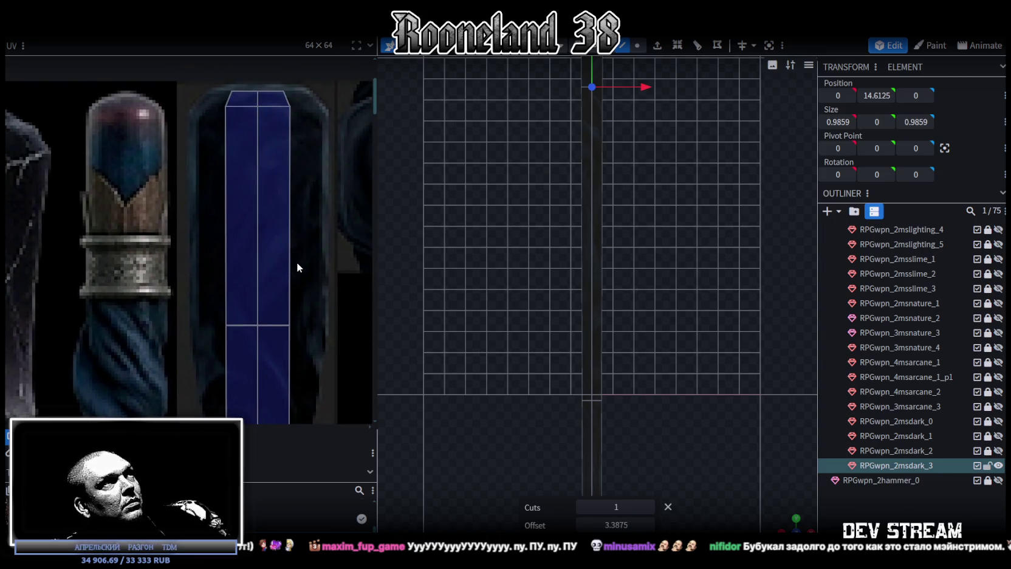
scroll(242, 211, "down", 1)
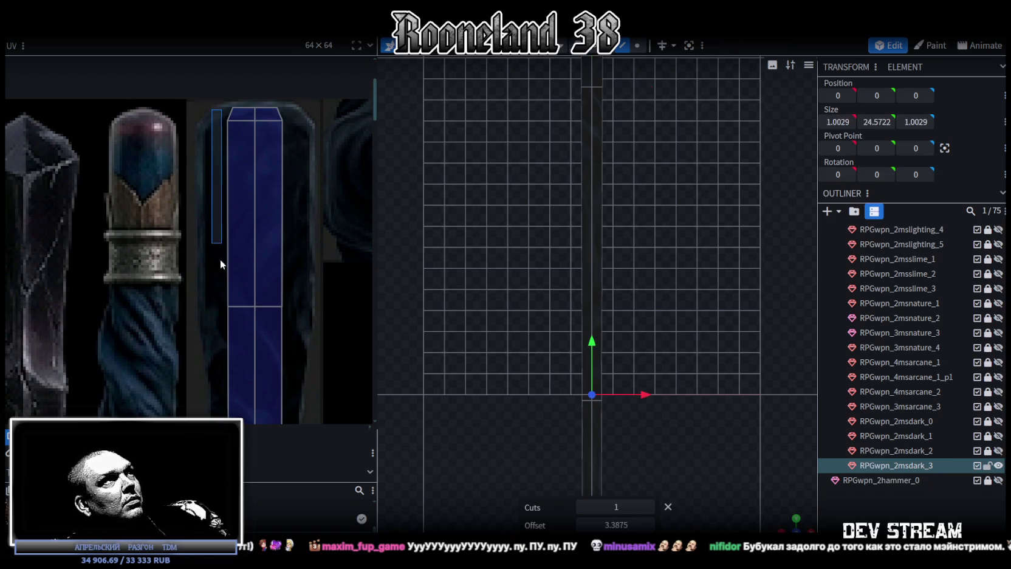
Widen the strip's left UV face outward across the blue staff strip
left_click_drag(210, 114, 231, 313)
left_click(231, 207)
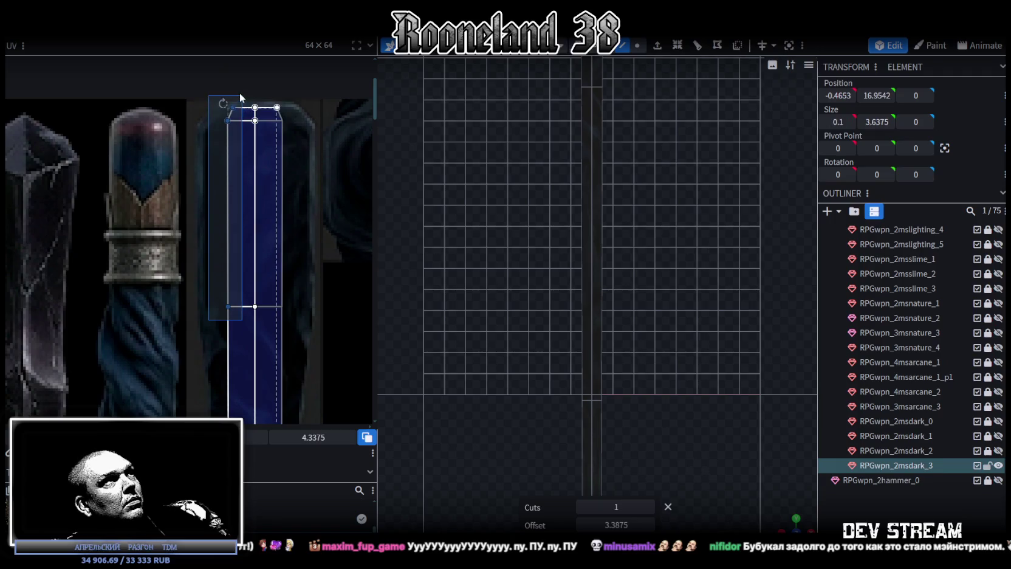
left_click_drag(223, 103, 204, 103)
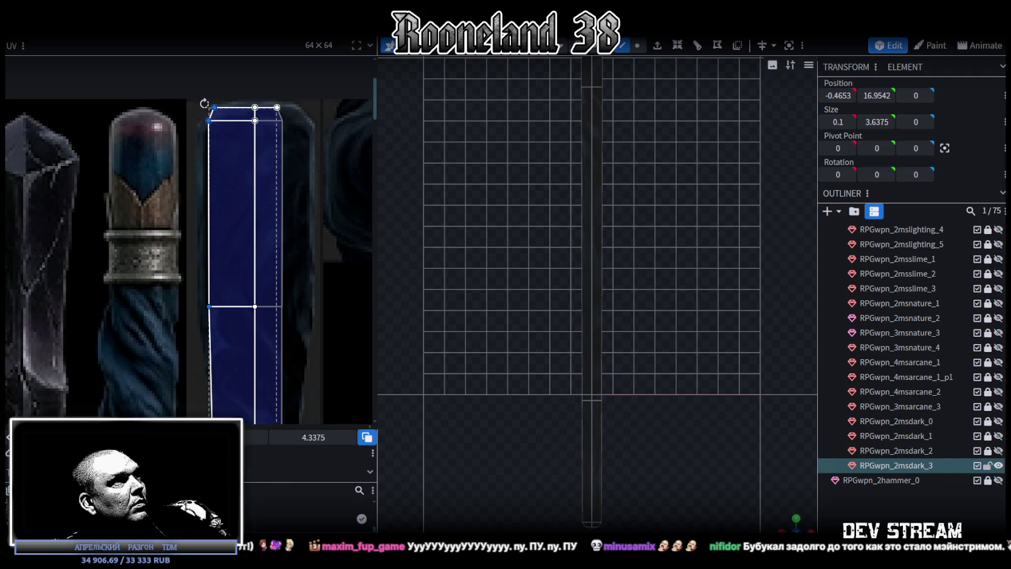
left_click_drag(218, 351, 210, 350)
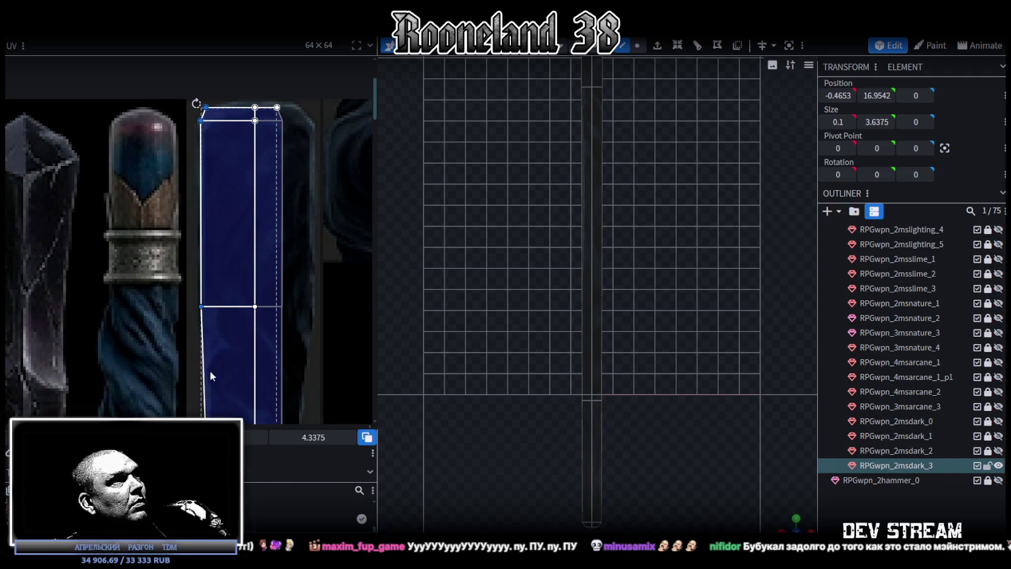
scroll(188, 379, "down", 2)
scroll(308, 337, "up", 2)
scroll(244, 373, "up", 1)
scroll(243, 364, "up", 1)
scroll(243, 356, "down", 1)
scroll(276, 221, "down", 2)
scroll(274, 372, "down", 1)
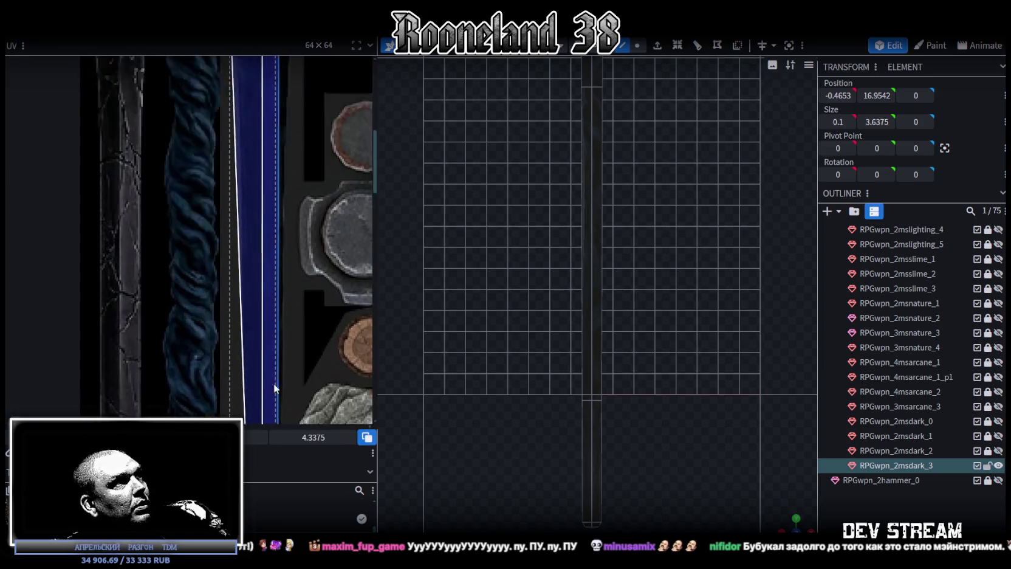
scroll(286, 292, "down", 1)
scroll(289, 261, "down", 2)
scroll(295, 194, "up", 1)
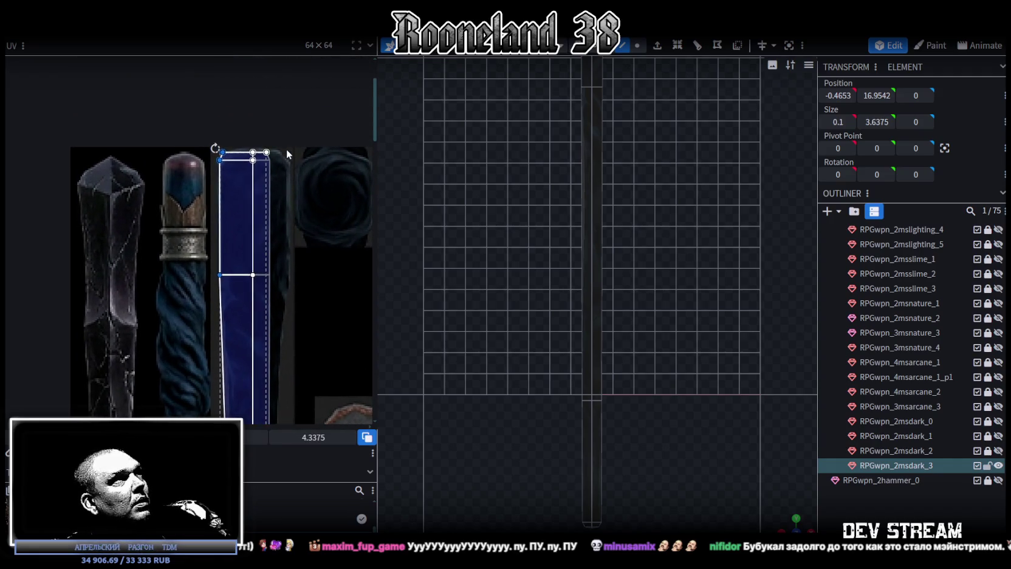
Widen the strip's right UV face out to the blue strip's edge
left_click_drag(286, 152, 278, 207)
left_click(279, 268)
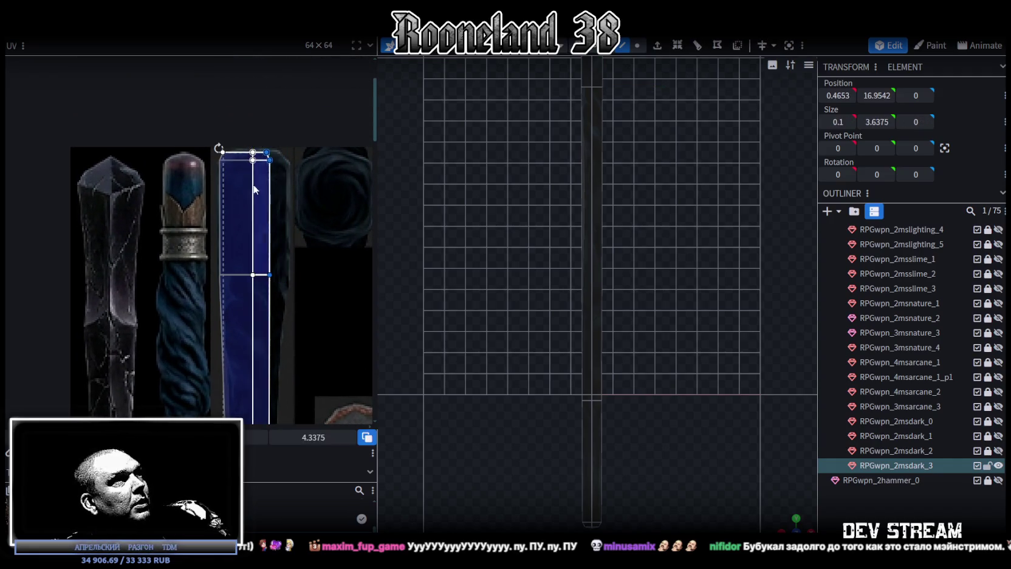
left_click_drag(269, 274, 288, 274)
scroll(246, 194, "up", 3)
scroll(280, 182, "up", 2)
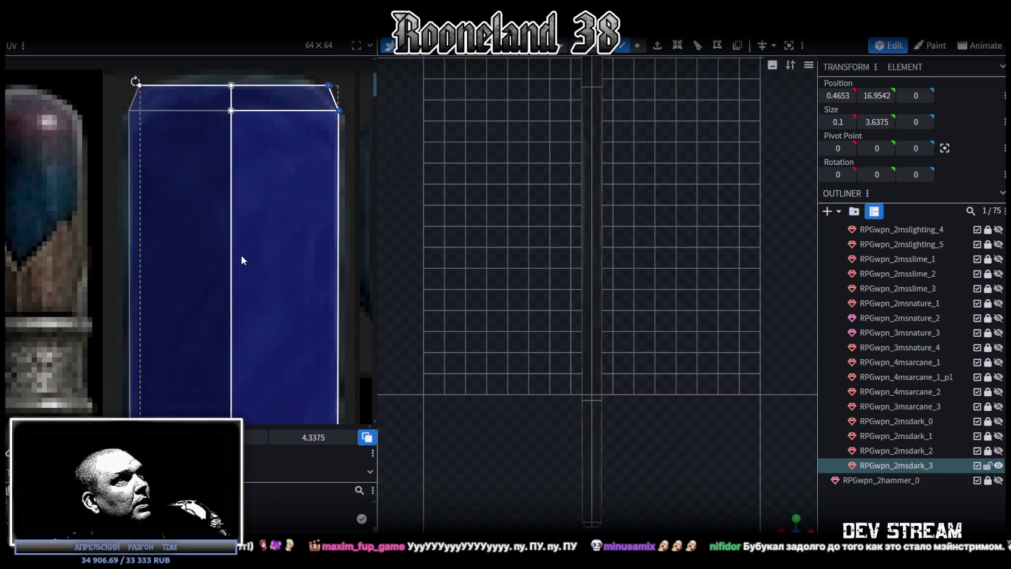
Slant the UV face's top corners inward to follow the staff's tapered tip
middle_click_drag(246, 242, 221, 263)
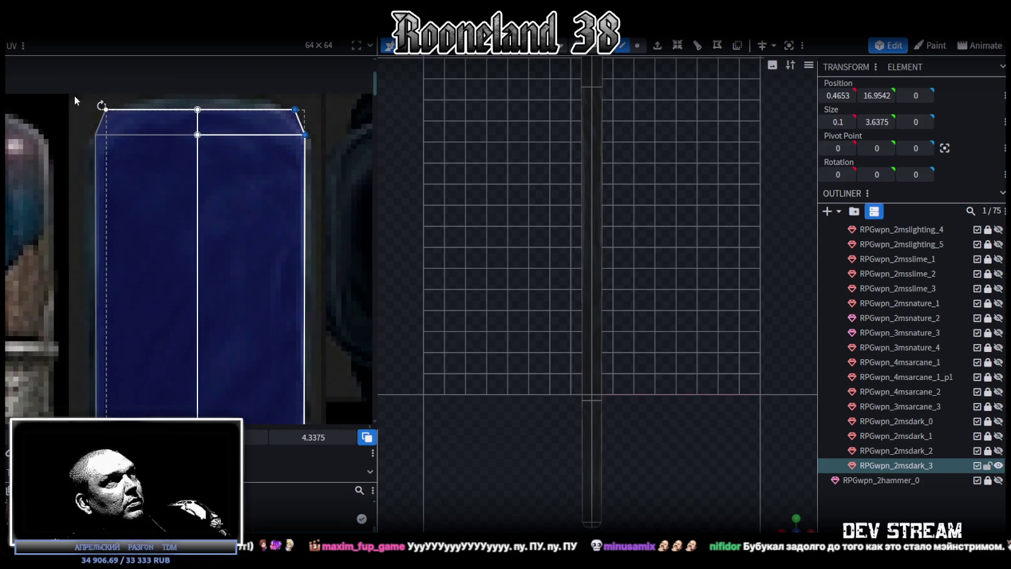
left_click(105, 109)
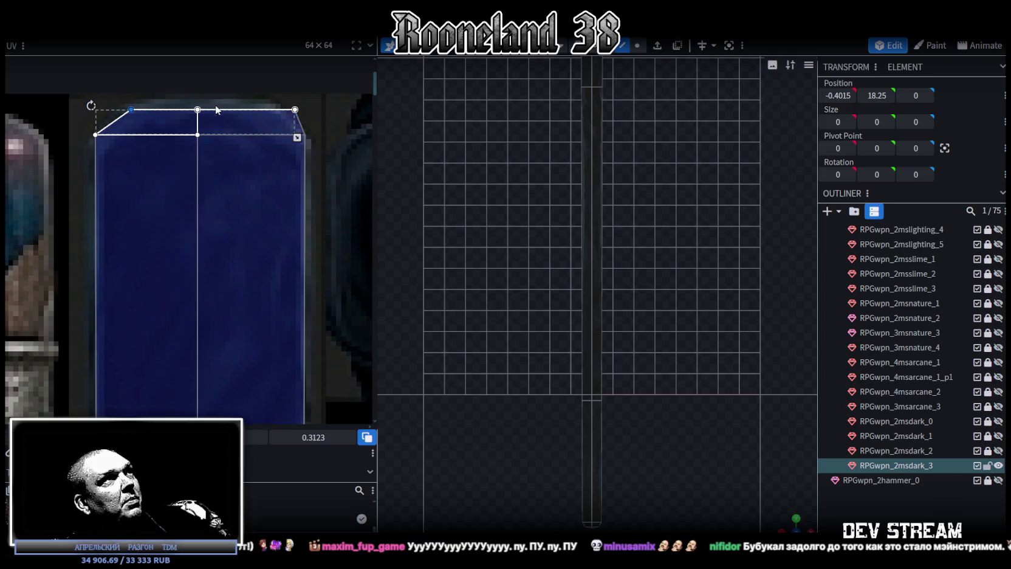
left_click(294, 109)
left_click_drag(294, 109, 270, 109)
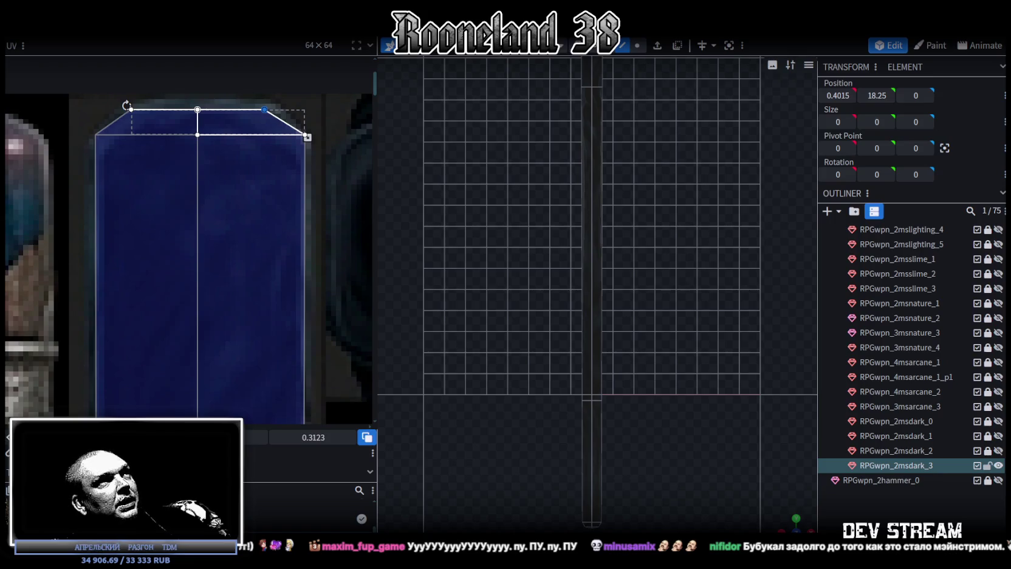
key("ctrl+z")
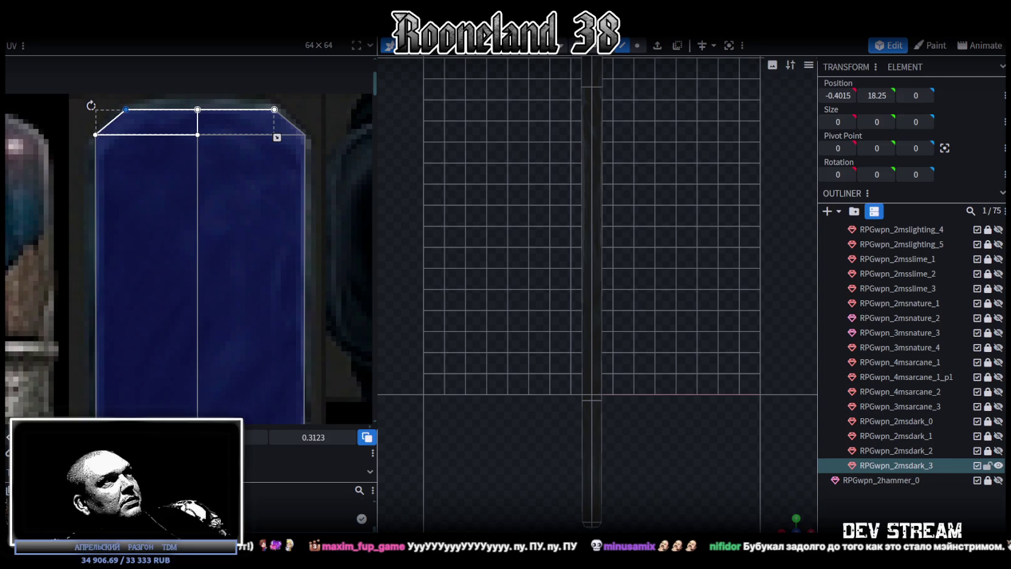
scroll(286, 294, "down", 2)
scroll(294, 327, "down", 2)
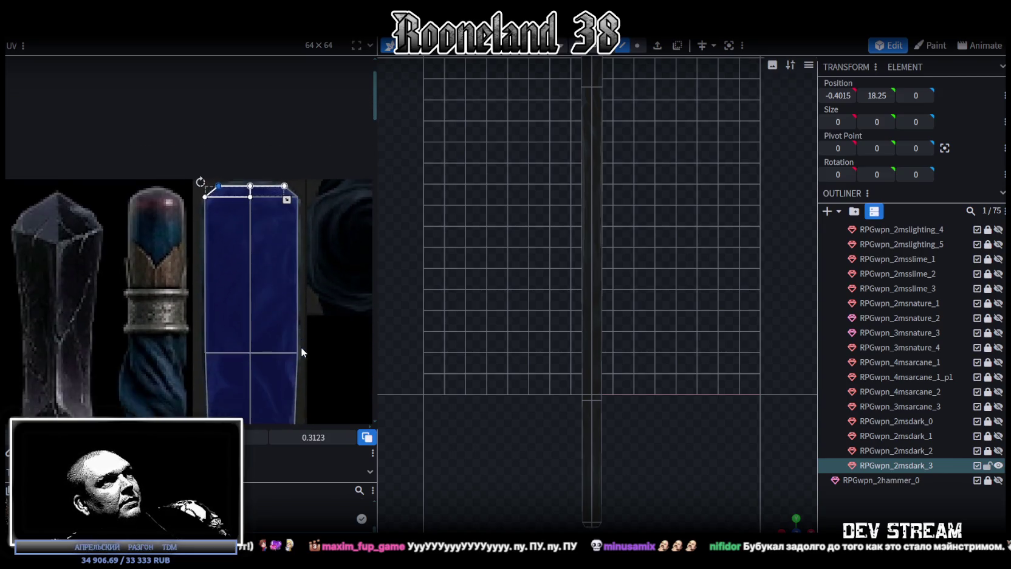
scroll(301, 347, "down", 3)
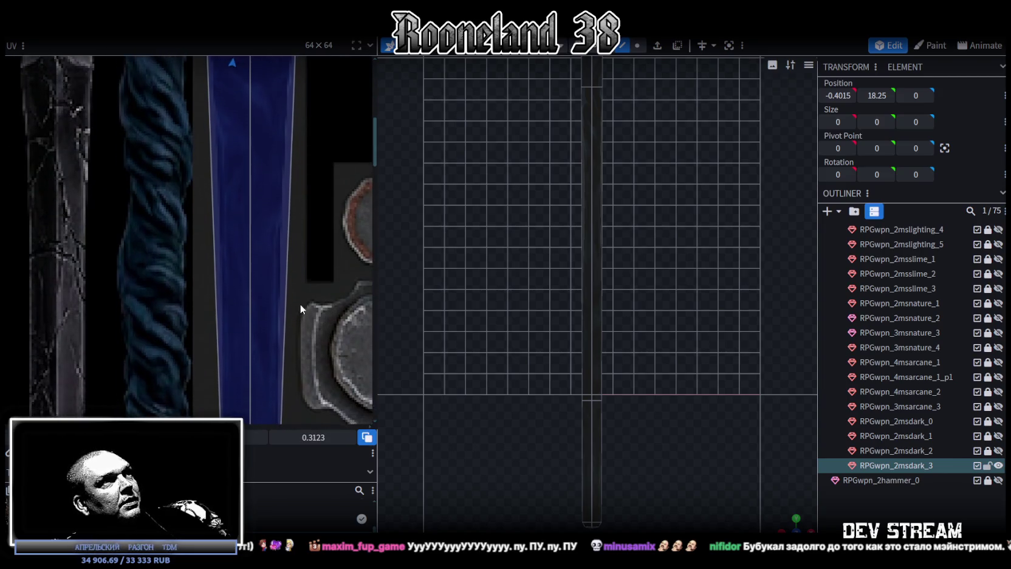
left_click(590, 170)
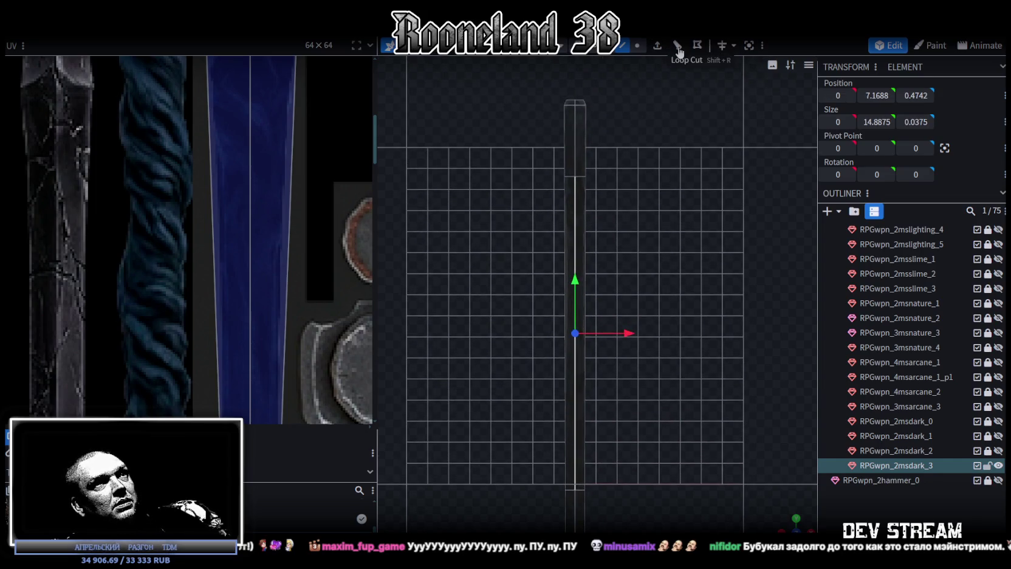
Add a second loop cut on the shaft and slide it to offset about 3.14
left_click(678, 46)
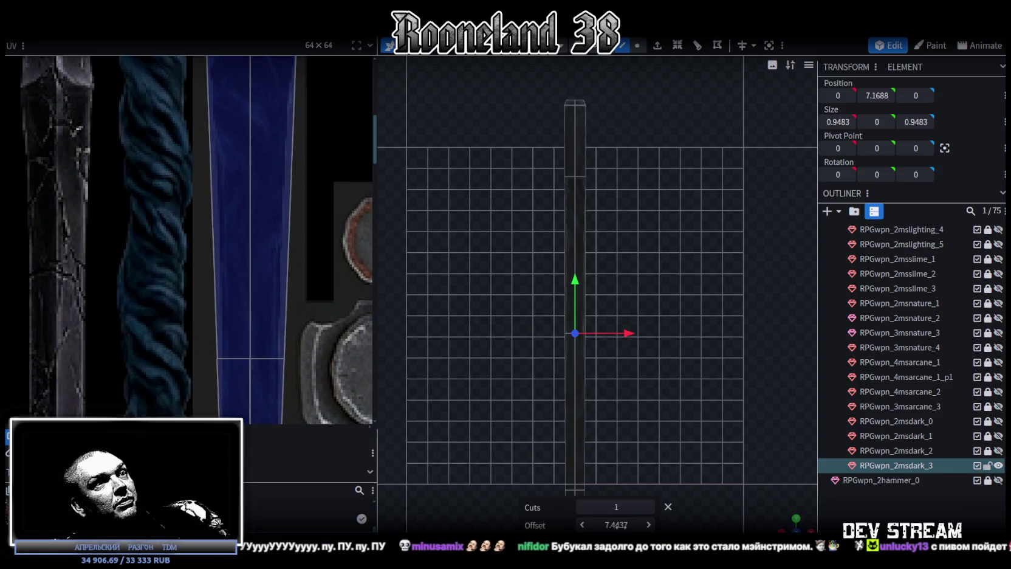
left_click_drag(616, 524, 595, 524)
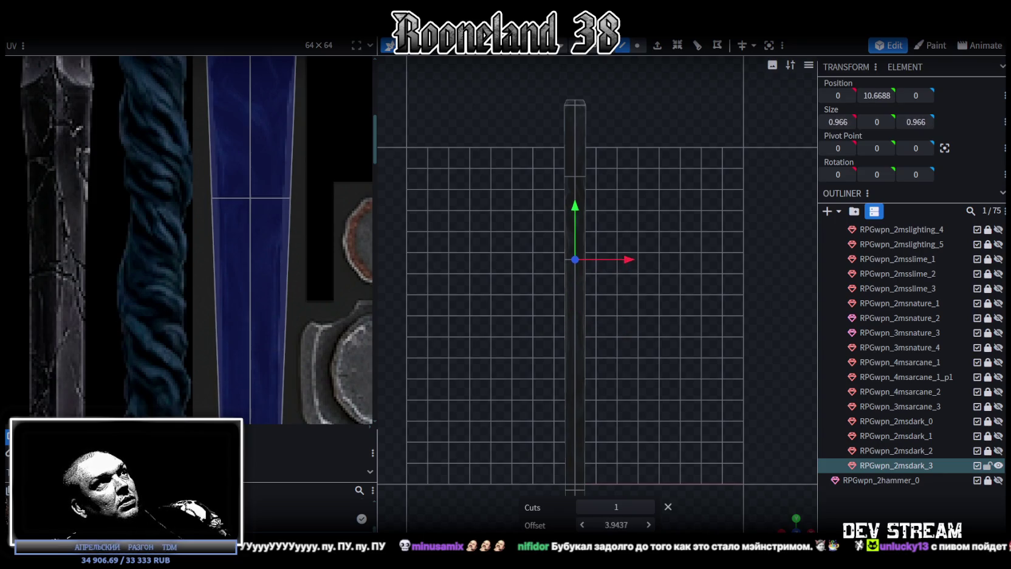
scroll(367, 220, "up", 2)
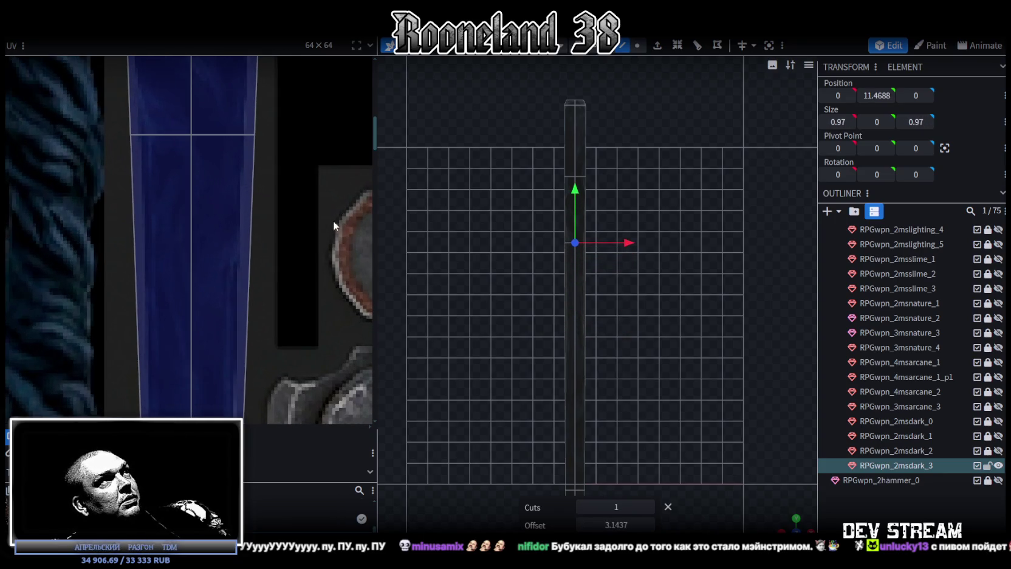
scroll(299, 272, "down", 2)
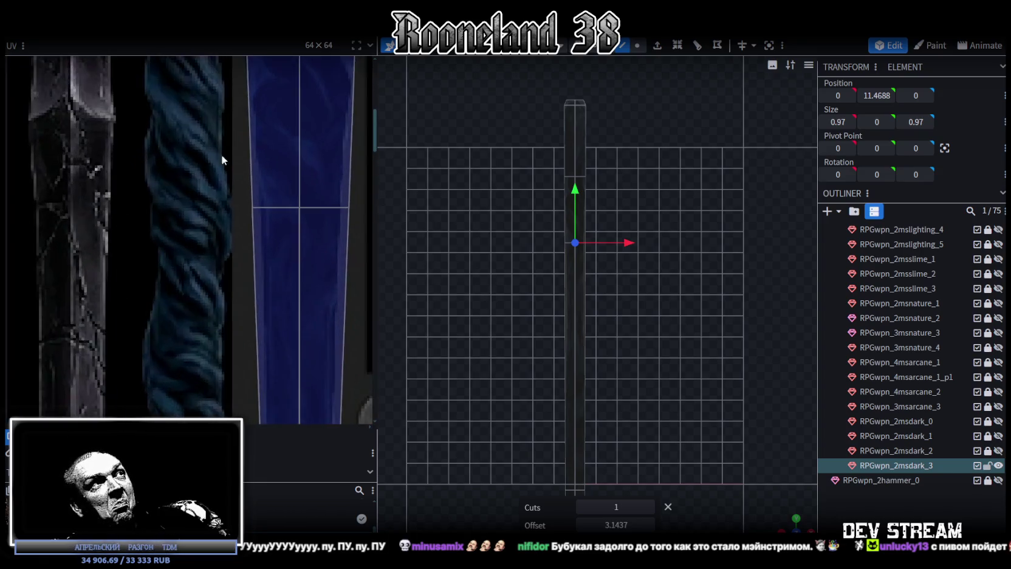
scroll(221, 156, "up", 3)
Pull the left and right UV vertices at the new cut inward along the taper
left_click(272, 238)
left_click_drag(250, 232, 273, 231)
scroll(253, 225, "down", 1)
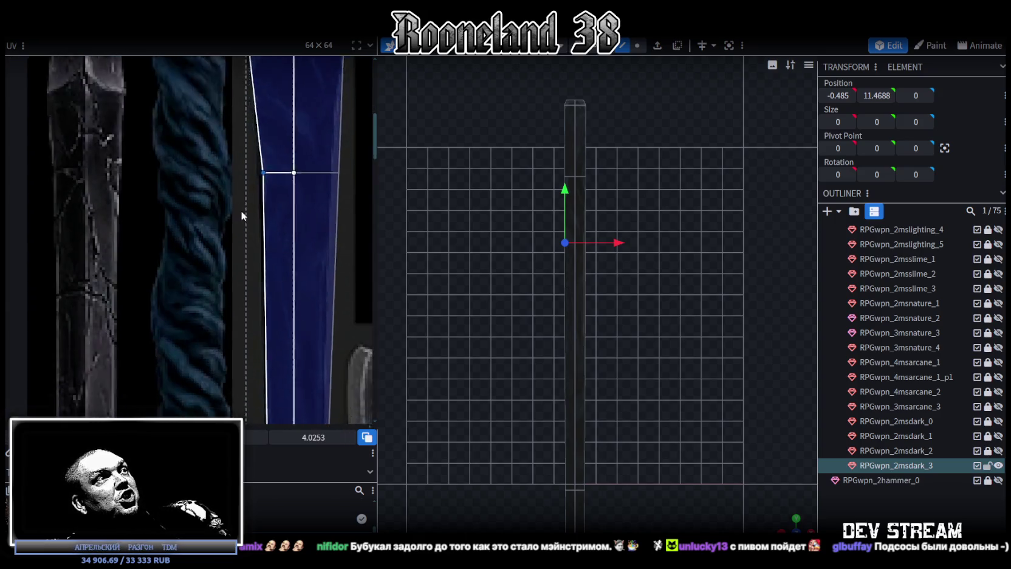
scroll(241, 210, "down", 2)
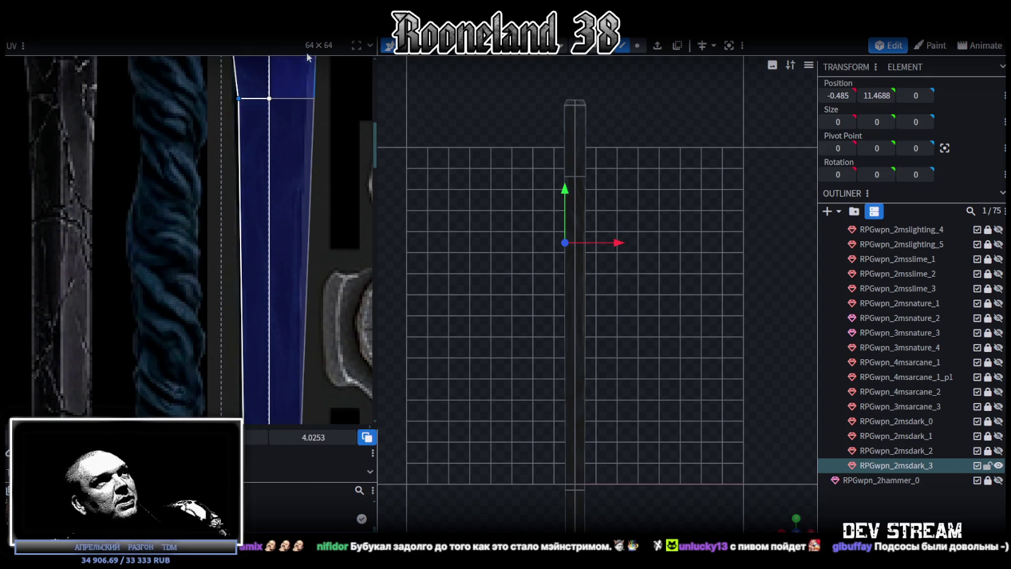
left_click(314, 98)
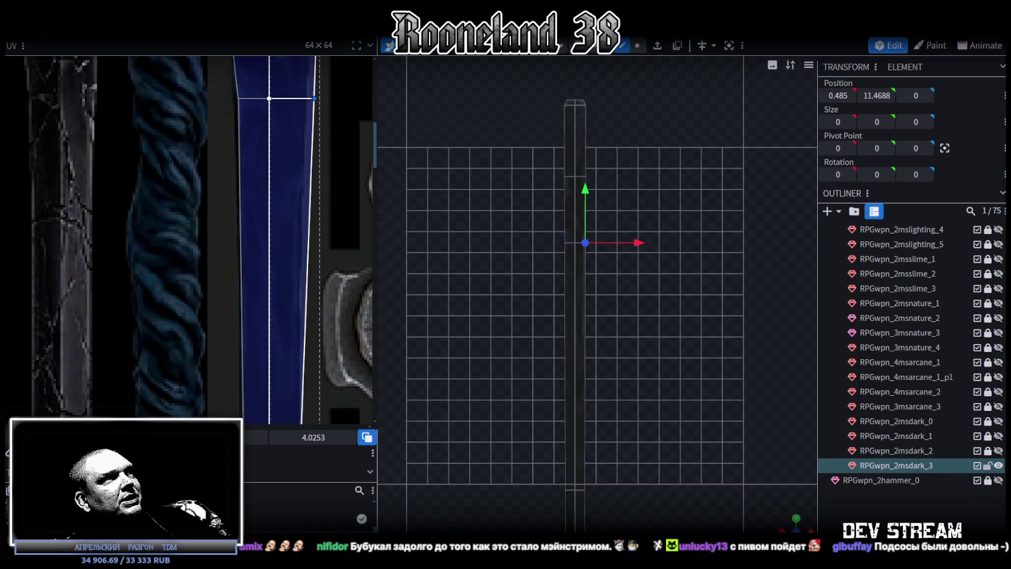
left_click_drag(314, 97, 299, 98)
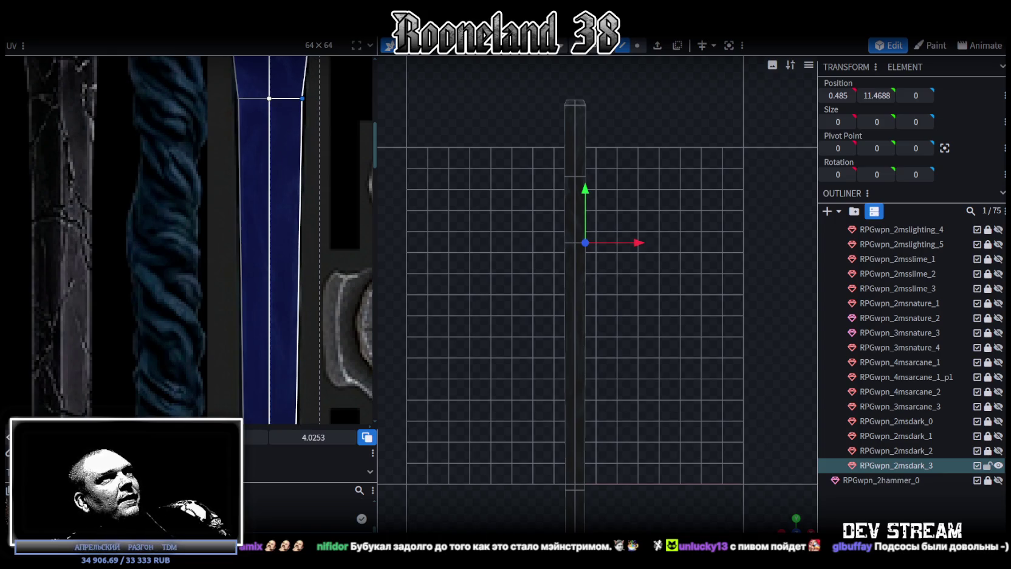
scroll(282, 296, "down", 2)
scroll(281, 296, "down", 2)
scroll(276, 303, "up", 5)
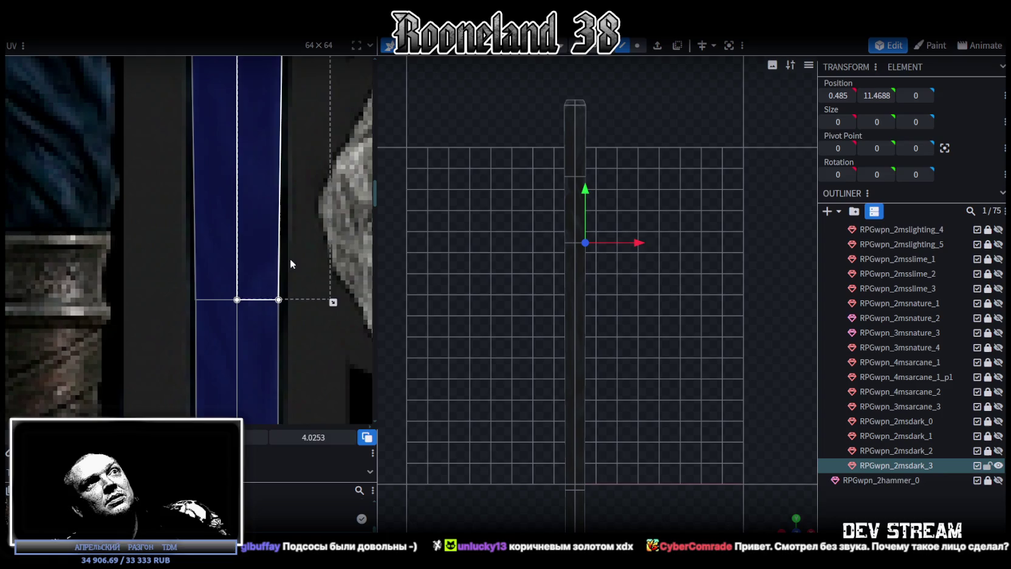
Pull the shaft island's lower left and right vertices inward onto the staff strip
scroll(267, 207, "down", 2)
scroll(266, 202, "down", 2)
scroll(290, 194, "down", 1)
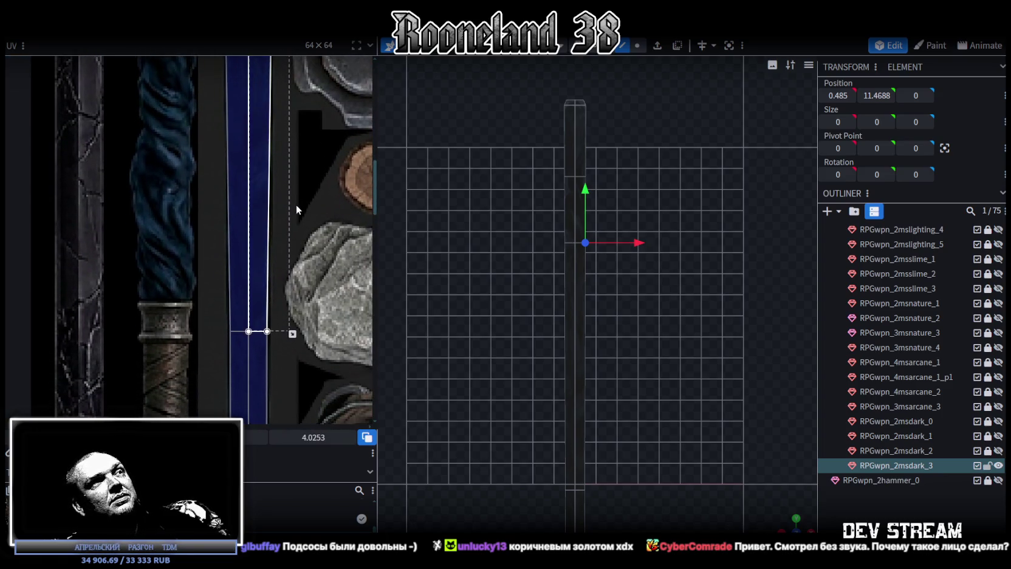
scroll(297, 204, "down", 1)
scroll(295, 207, "down", 1)
scroll(281, 210, "down", 2)
scroll(262, 256, "up", 5)
left_click_drag(249, 253, 214, 304)
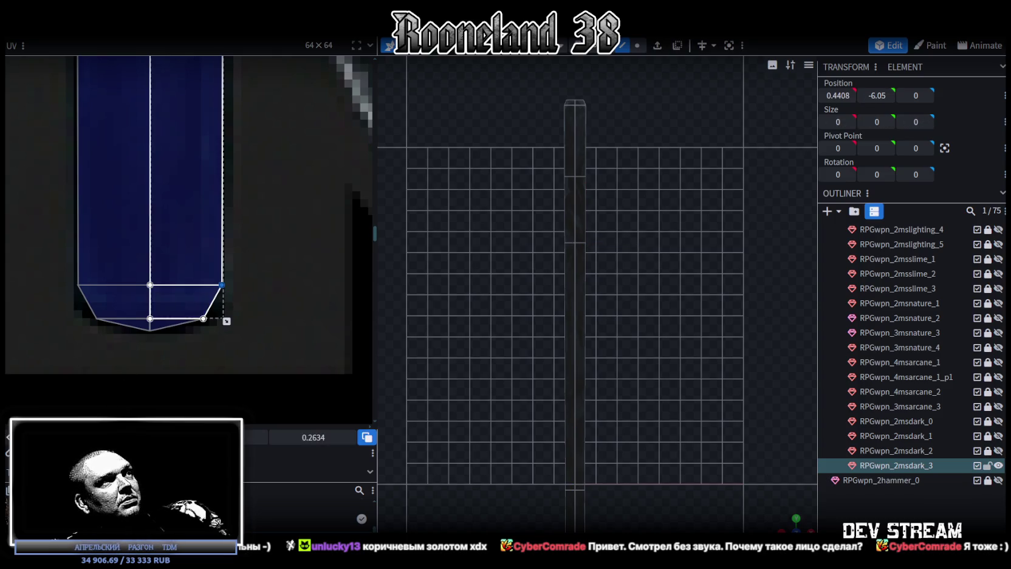
key("Left")
left_click_drag(49, 245, 91, 304)
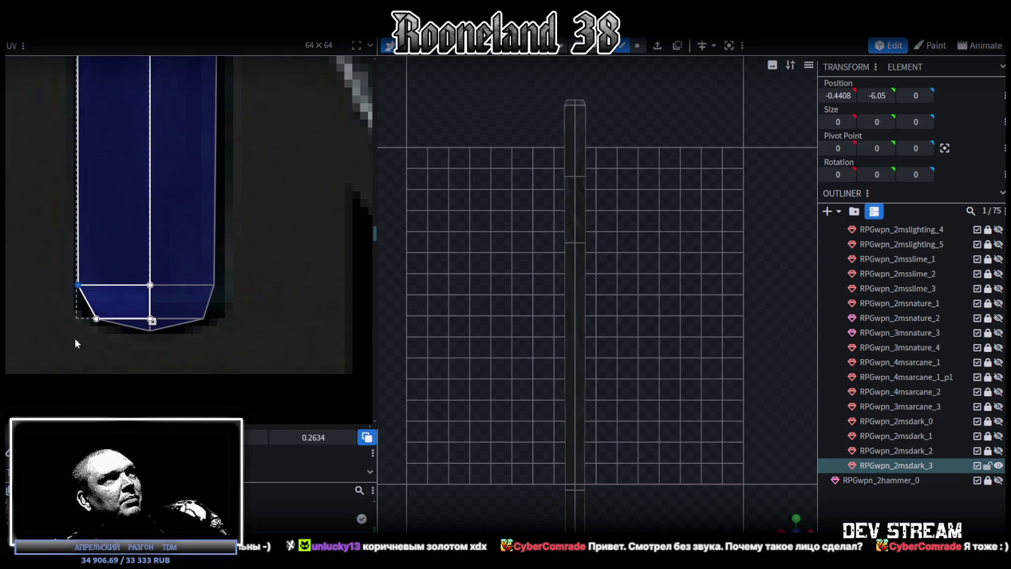
key("Right")
Shift the tapered island's left and right side vertices inward to follow the blue strip
scroll(133, 212, "down", 4)
scroll(190, 242, "down", 1)
scroll(184, 239, "up", 3)
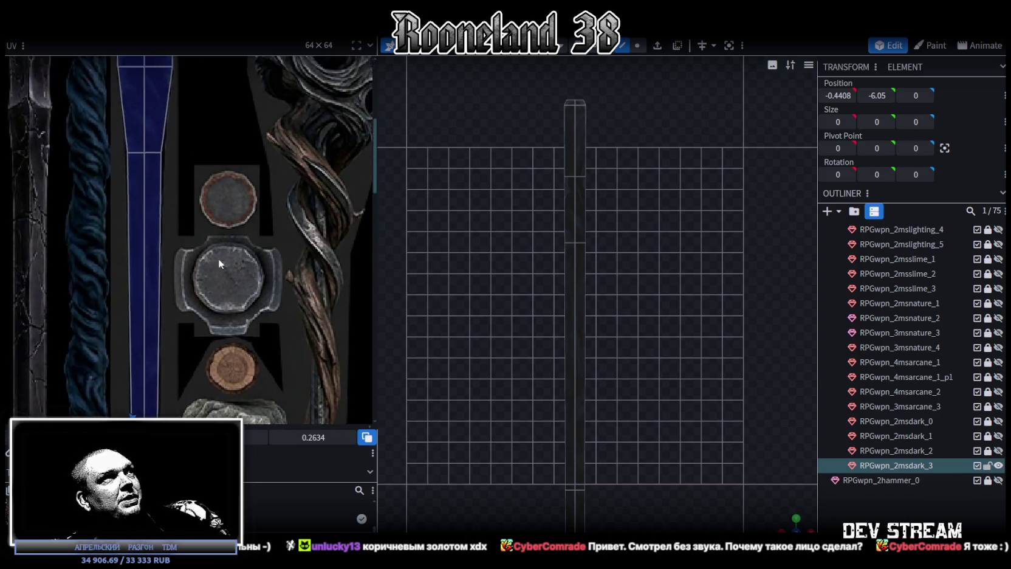
scroll(171, 201, "up", 3, "ctrl")
scroll(179, 250, "up", 3, "ctrl")
middle_click_drag(178, 250, 232, 260)
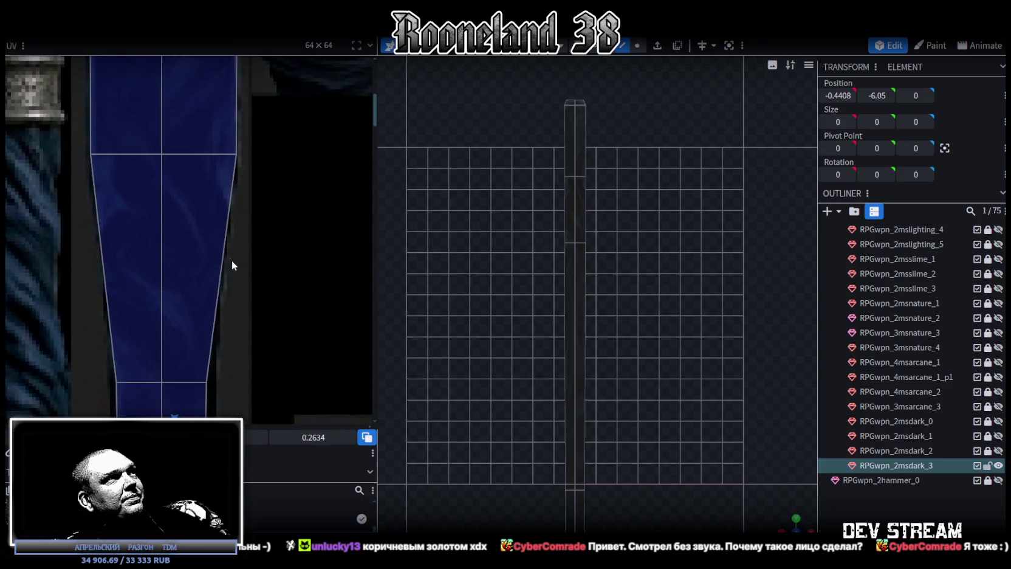
middle_click_drag(235, 225, 263, 317)
scroll(263, 317, "down", 2)
left_click_drag(282, 218, 239, 97)
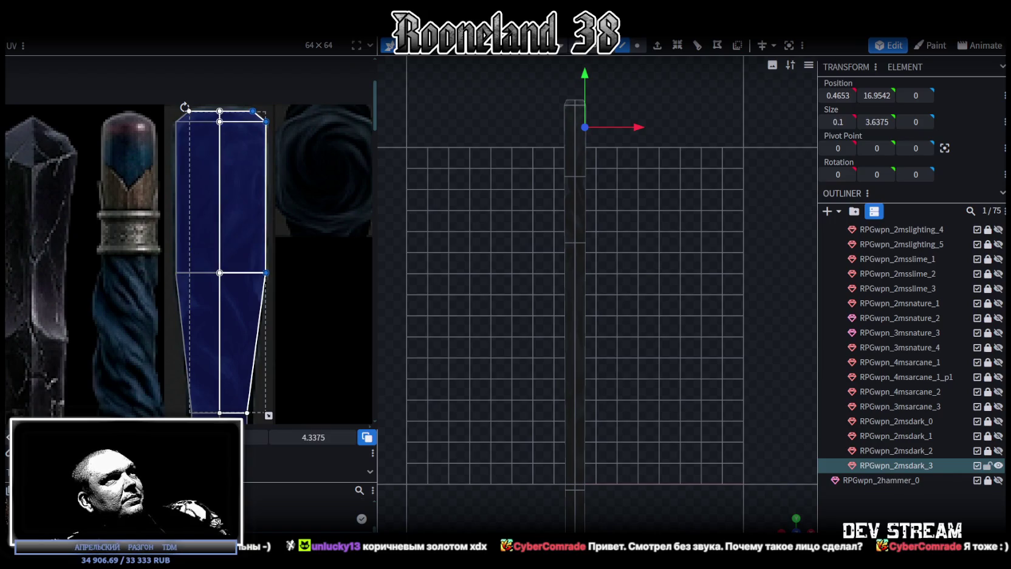
key("Left")
left_click_drag(165, 286, 197, 89)
key("Right")
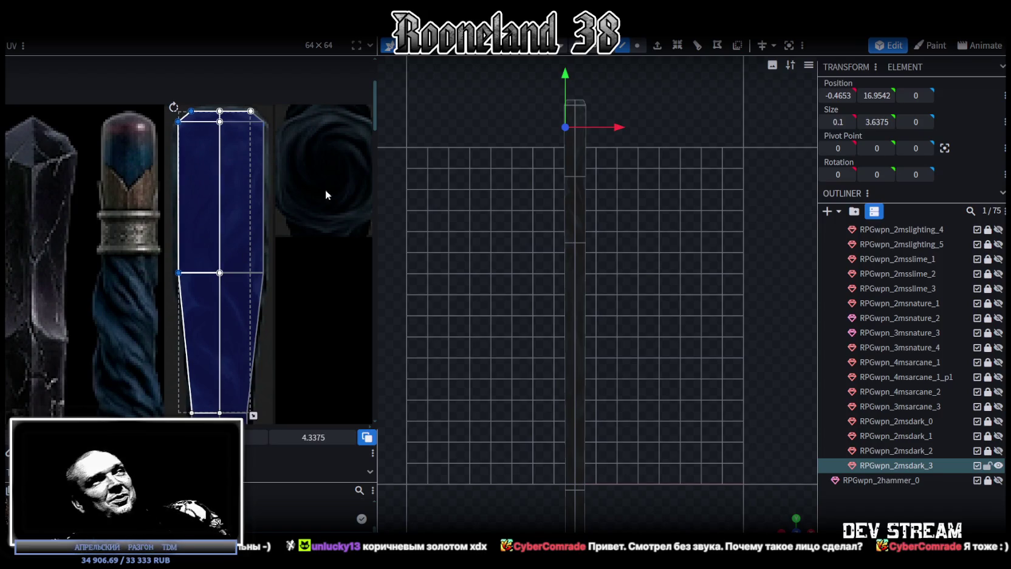
scroll(219, 286, "down", 2)
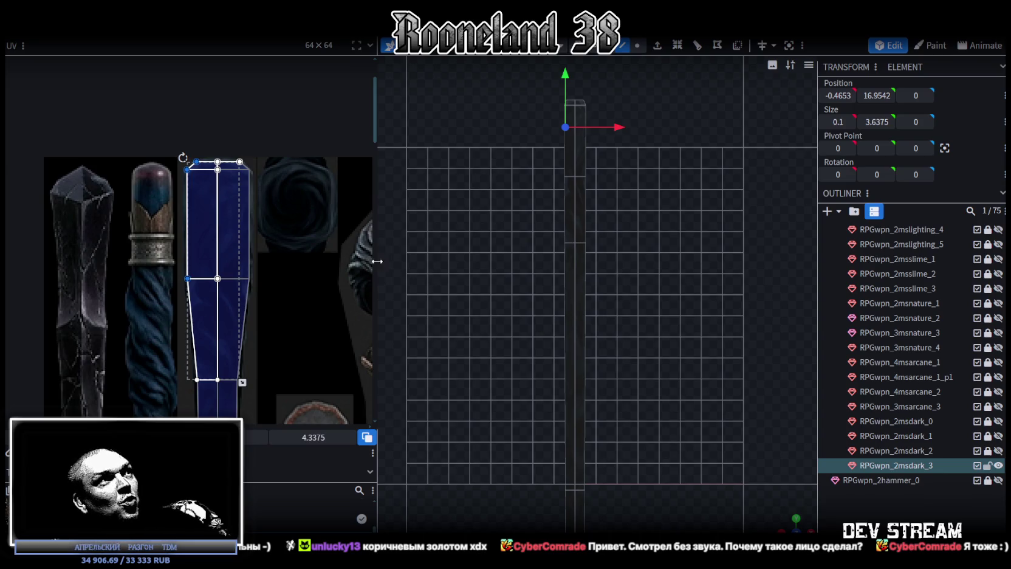
scroll(298, 306, "down", 2)
scroll(298, 306, "down", 3)
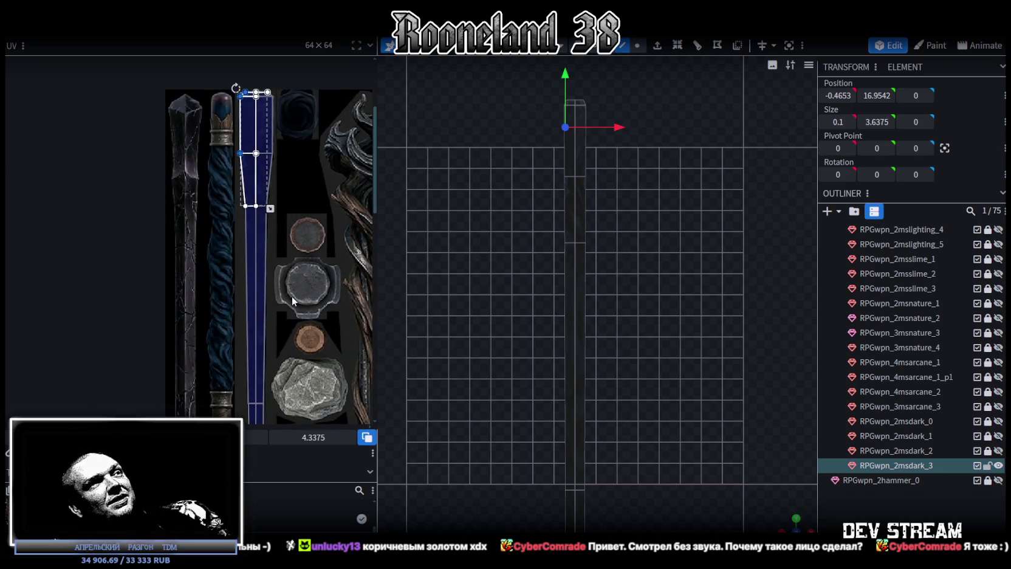
scroll(292, 300, "down", 1)
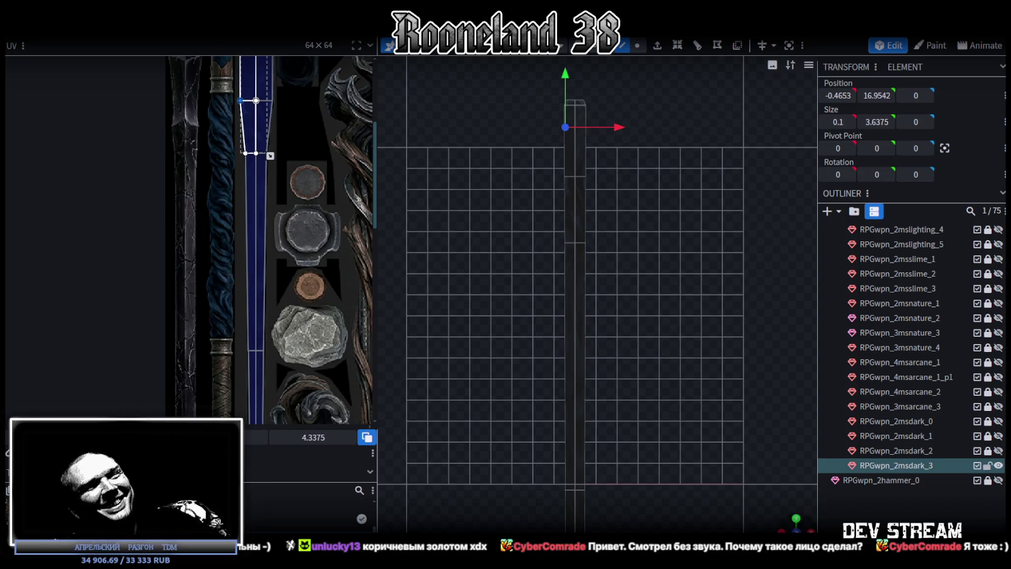
mouse_move(631, 347)
left_mouse_down()
mouse_move(679, 352)
mouse_move(613, 274)
mouse_move(498, 290)
mouse_move(476, 222)
left_mouse_up()
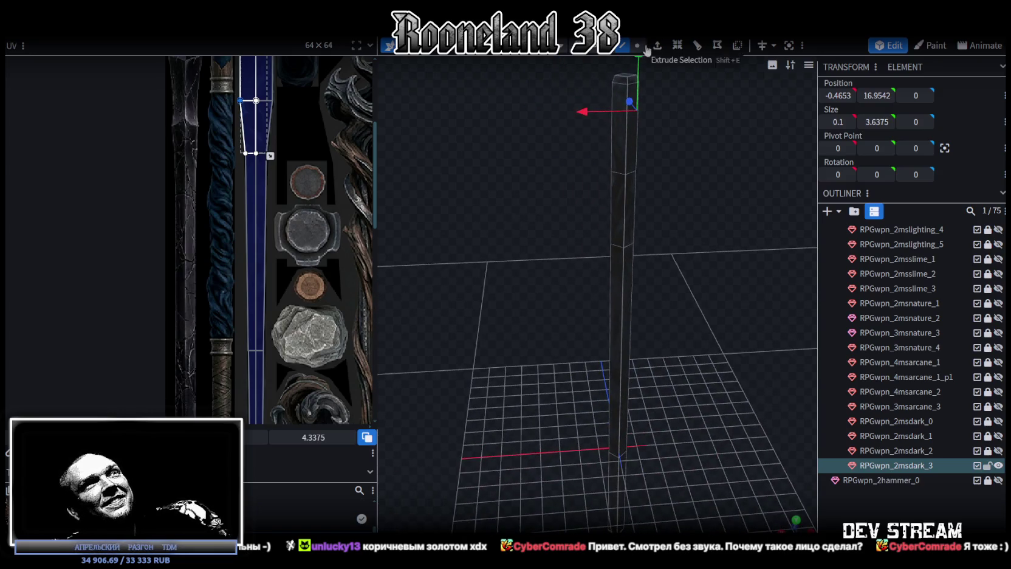
Select the pole's upper block and shorten it to about 3.64 units tall
left_click(620, 249)
left_click_drag(706, 221, 642, 194)
left_click_drag(541, 114, 611, 260)
left_click(638, 307)
mouse_move(665, 330)
left_mouse_down()
mouse_move(673, 354)
mouse_move(734, 350)
mouse_move(681, 344)
mouse_move(728, 334)
mouse_move(639, 167)
mouse_move(630, 178)
mouse_move(701, 225)
mouse_move(684, 232)
mouse_move(679, 367)
left_mouse_up()
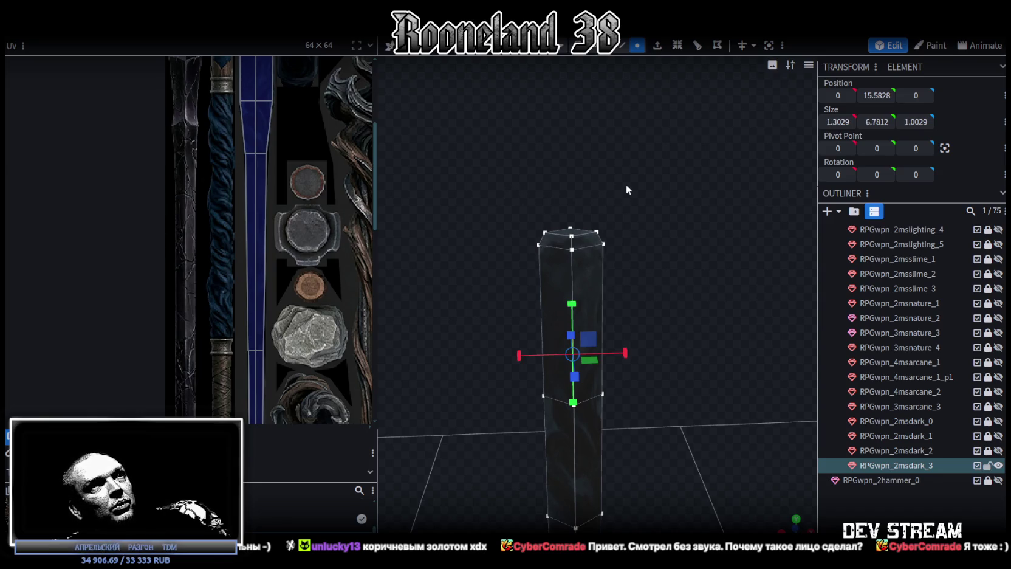
left_click_drag(482, 168, 680, 407)
mouse_move(702, 368)
left_mouse_down()
mouse_move(693, 417)
mouse_move(668, 375)
left_mouse_up()
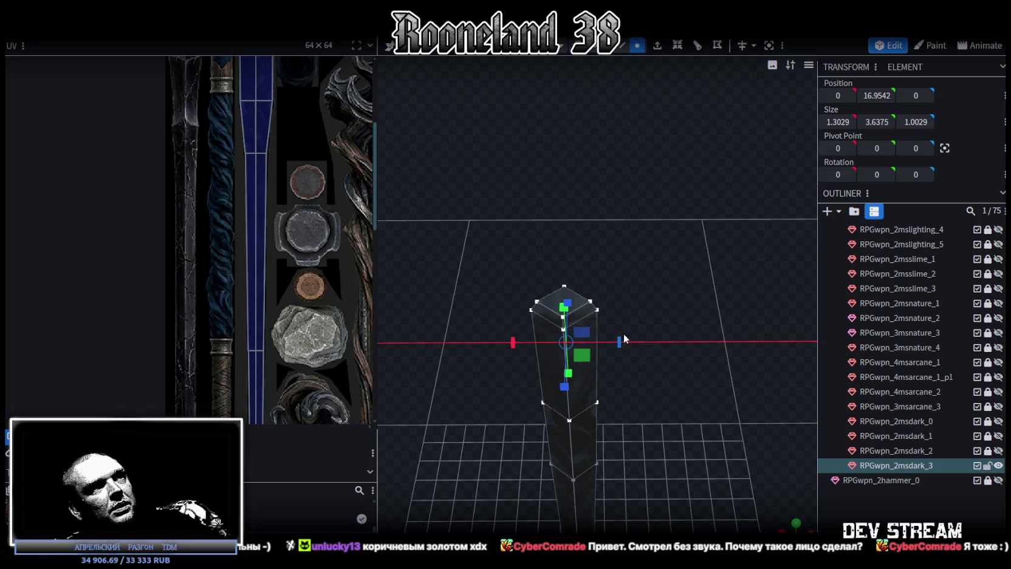
Widen the block to about 1.90 on X and 2.00 on Z, then select its top face
left_click_drag(623, 339, 628, 339)
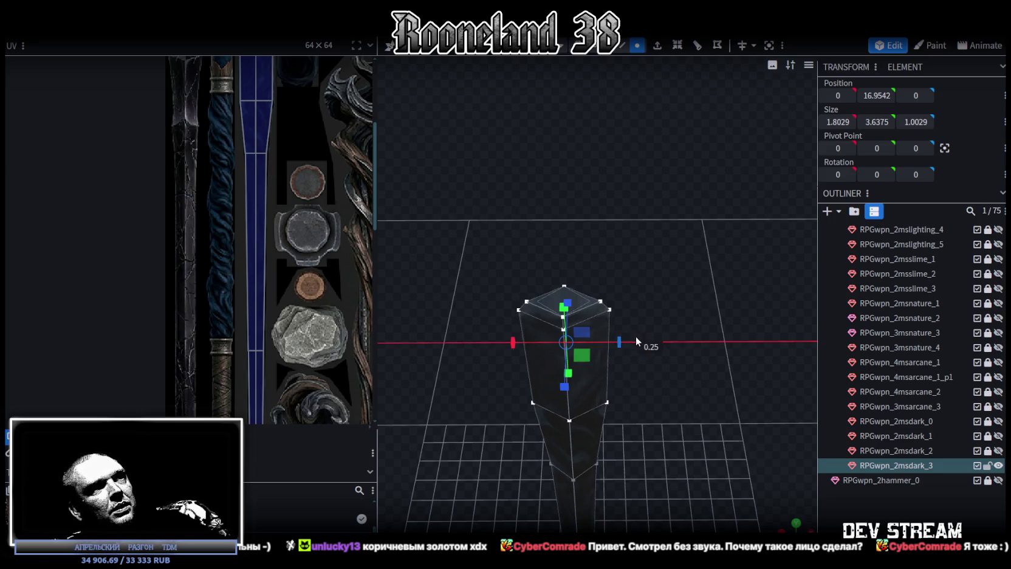
left_click_drag(635, 336, 630, 336)
key("KP_1")
mouse_move(705, 303)
left_mouse_down()
mouse_move(683, 322)
mouse_move(654, 393)
mouse_move(632, 297)
mouse_move(537, 293)
mouse_move(564, 273)
left_mouse_up()
mouse_move(564, 181)
left_mouse_down()
mouse_move(584, 177)
mouse_move(616, 381)
mouse_move(617, 365)
mouse_move(471, 420)
mouse_move(491, 446)
mouse_move(553, 455)
mouse_move(603, 353)
mouse_move(627, 425)
mouse_move(565, 434)
mouse_move(635, 266)
mouse_move(649, 276)
mouse_move(628, 276)
left_mouse_up()
mouse_move(687, 351)
left_mouse_down()
mouse_move(661, 358)
mouse_move(681, 259)
mouse_move(679, 281)
mouse_move(737, 245)
mouse_move(650, 273)
mouse_move(676, 332)
mouse_move(676, 319)
left_mouse_up()
left_click(580, 195)
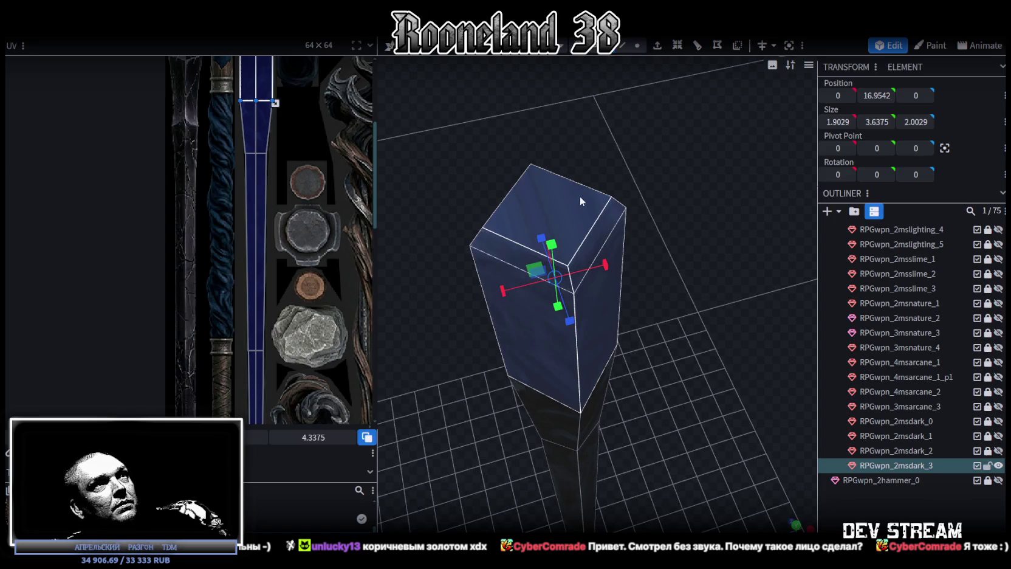
left_click_drag(580, 196, 577, 255)
left_click(796, 528)
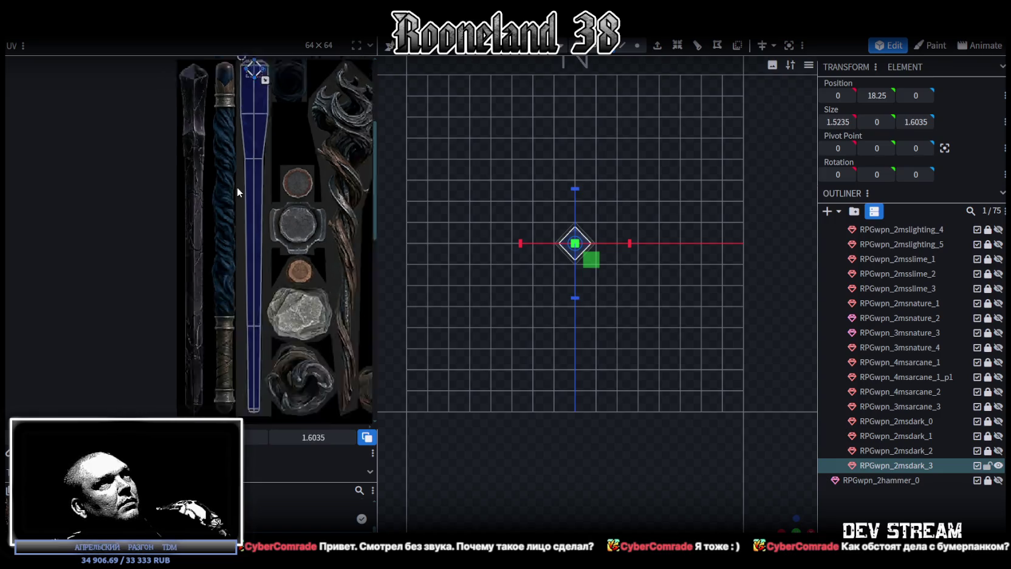
Move the top face's UV onto the dark swirl patch, enlarge it and rotate it square
scroll(237, 186, "down", 3)
scroll(177, 236, "up", 6)
left_click_drag(177, 235, 253, 235)
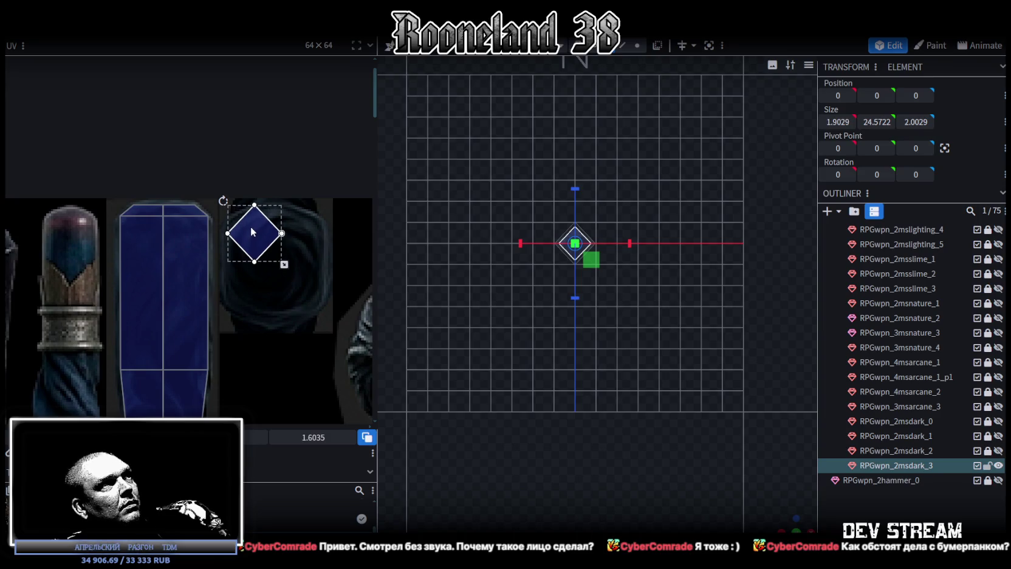
scroll(252, 231, "left", 5)
scroll(255, 231, "right", 5)
scroll(285, 233, "up", 3)
scroll(285, 244, "up", 1)
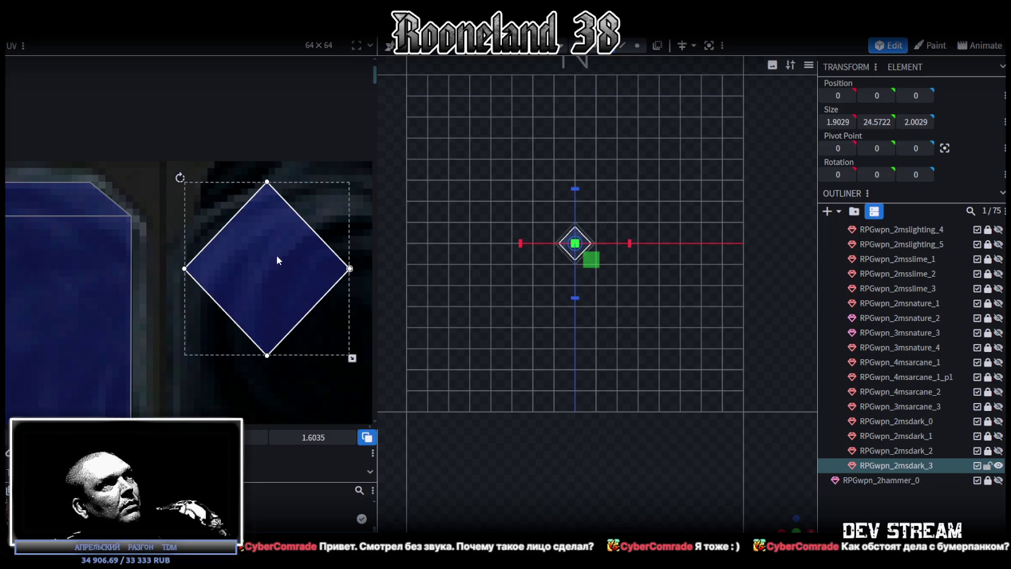
scroll(281, 264, "down", 2)
middle_click_drag(333, 321, 222, 239)
left_click_drag(215, 241, 313, 325)
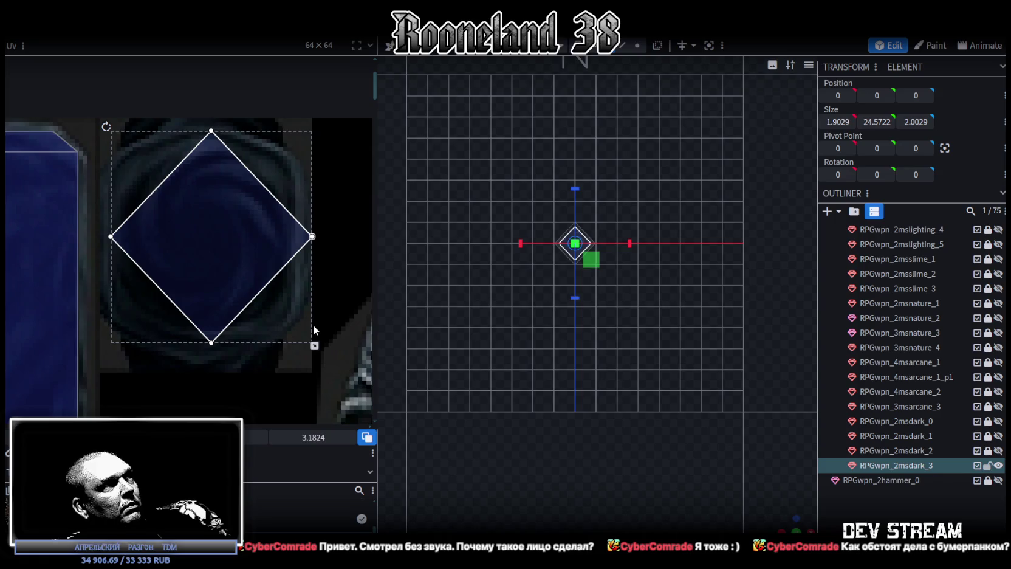
left_click_drag(106, 126, 215, 129)
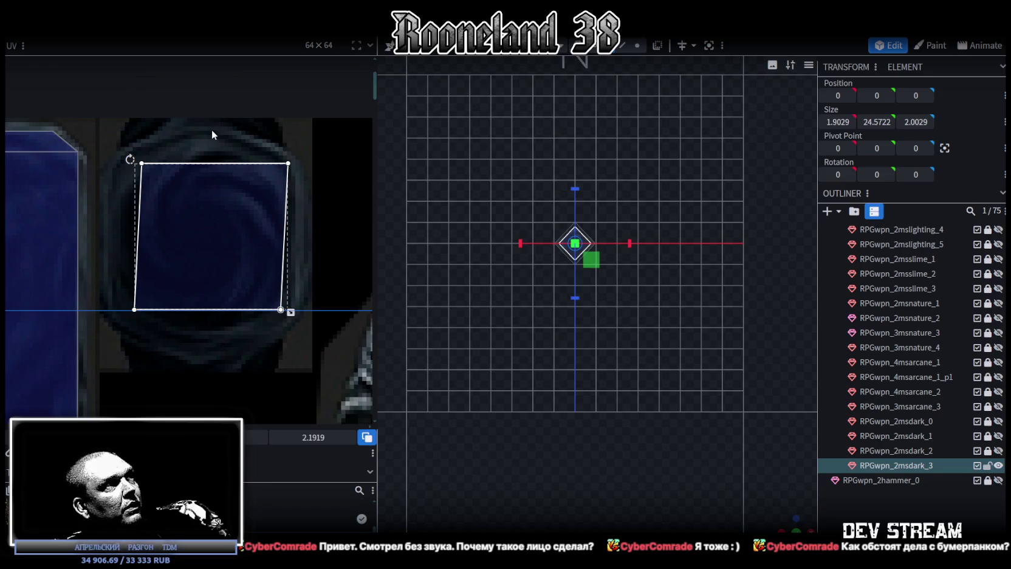
Straighten the UV square's edges, enlarge it over the swirl and nudge it slightly left
left_click_drag(125, 333, 163, 146)
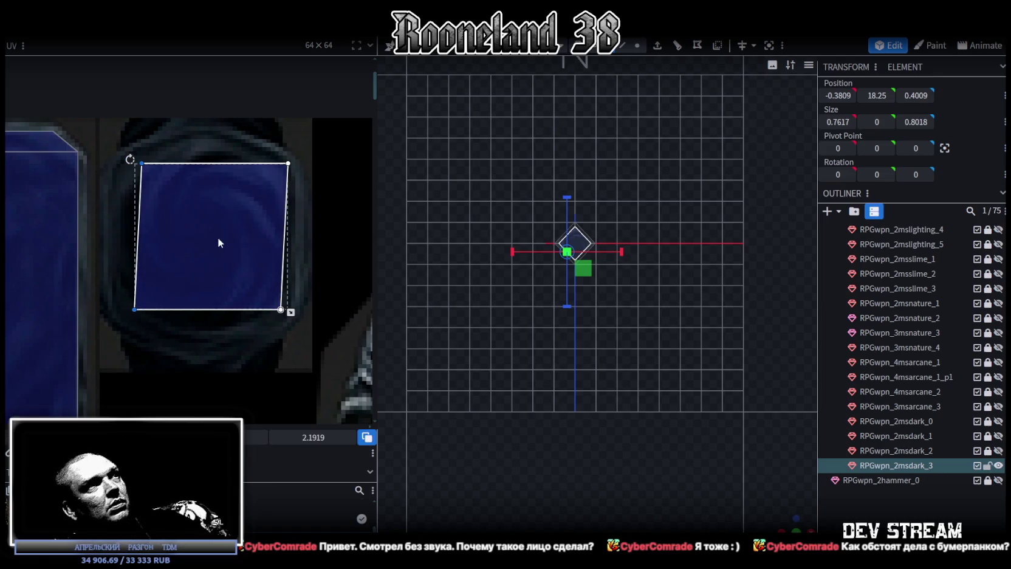
left_click_drag(288, 148, 289, 343)
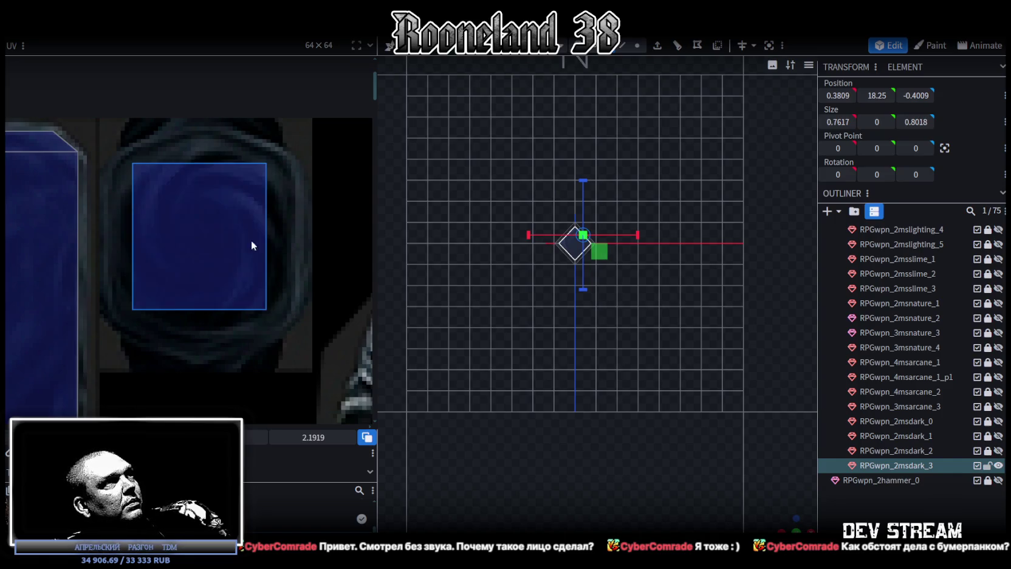
mouse_move(180, 195)
left_mouse_down()
mouse_move(158, 176)
mouse_move(168, 188)
left_mouse_up()
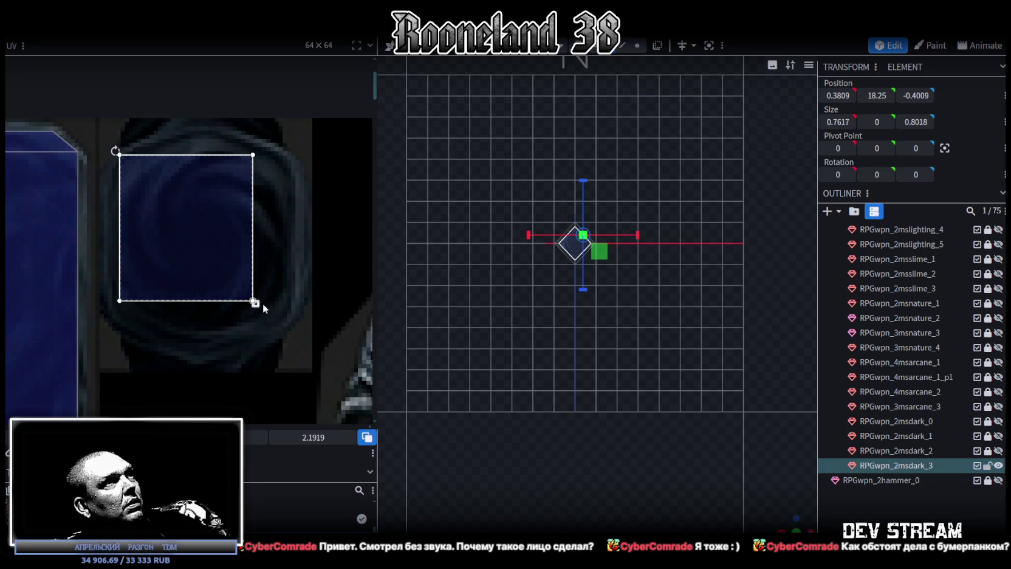
left_click_drag(254, 302, 295, 332)
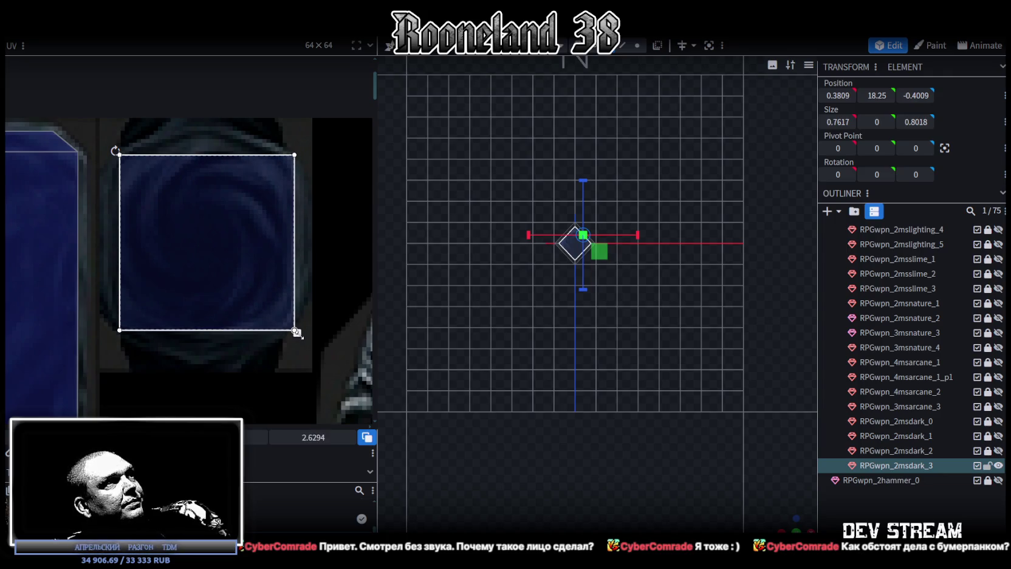
left_click(215, 260)
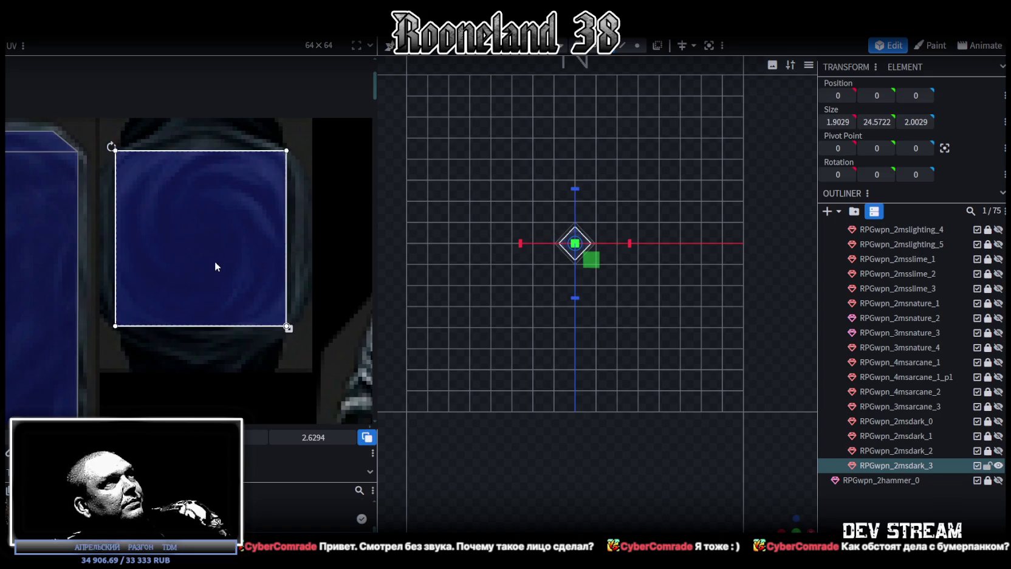
left_click_drag(215, 265, 210, 266)
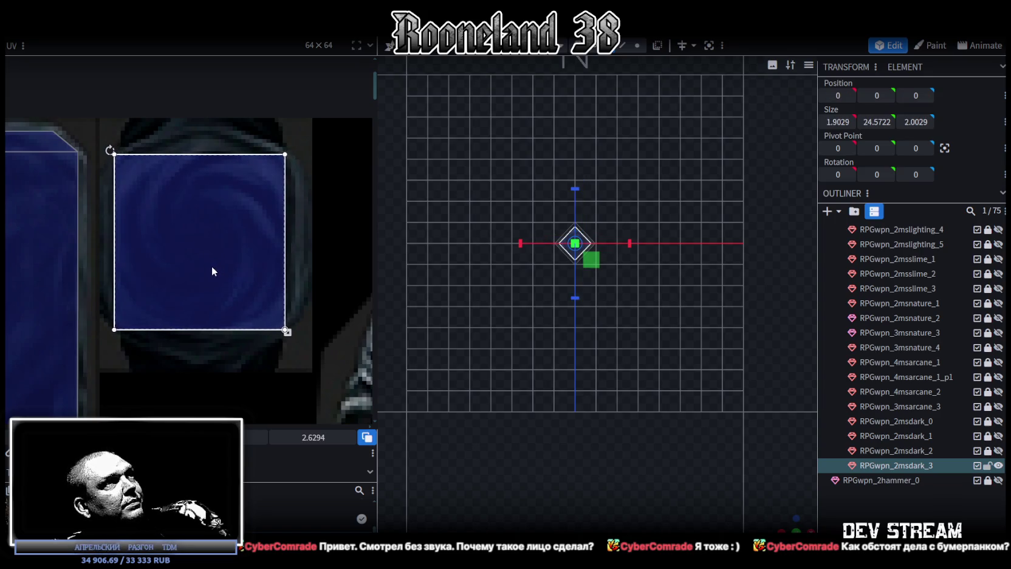
left_click(853, 495)
mouse_move(780, 520)
left_mouse_down()
mouse_move(577, 353)
mouse_move(630, 344)
mouse_move(602, 344)
mouse_move(651, 269)
mouse_move(660, 231)
left_mouse_up()
left_click(662, 230)
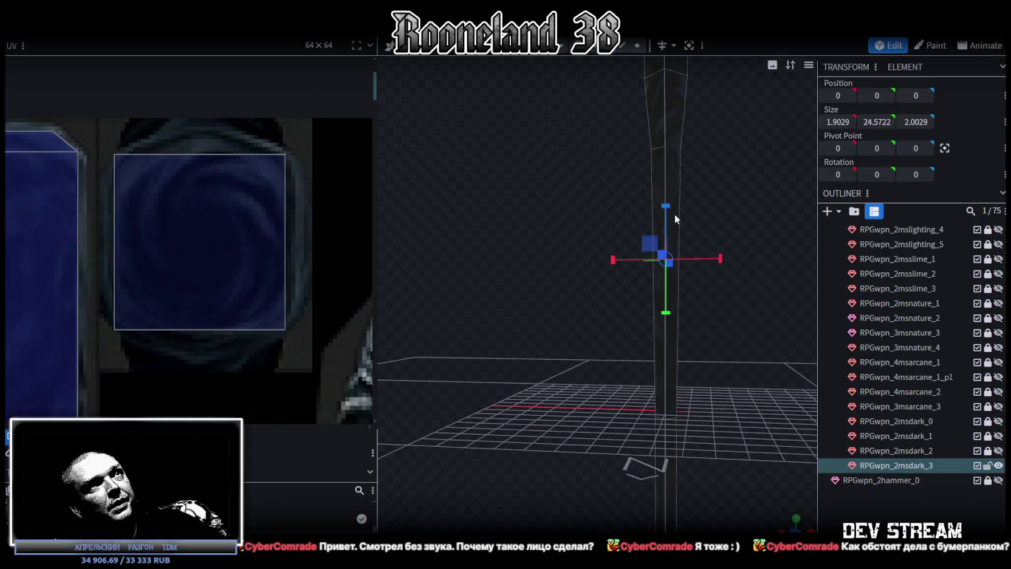
scroll(245, 266, "down", 4)
scroll(194, 340, "down", 3)
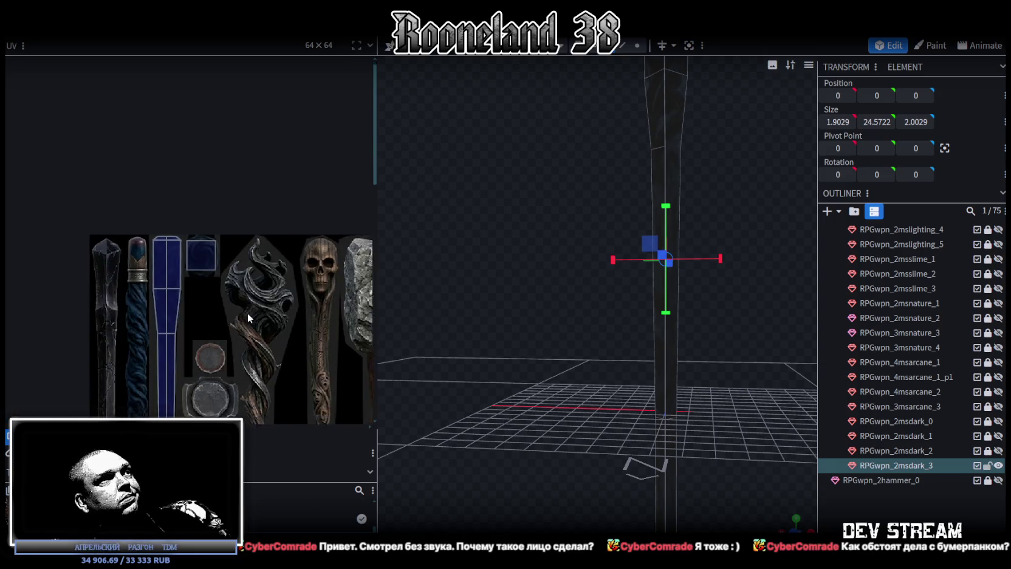
scroll(218, 322, "down", 3)
scroll(227, 273, "up", 4)
scroll(240, 272, "up", 3)
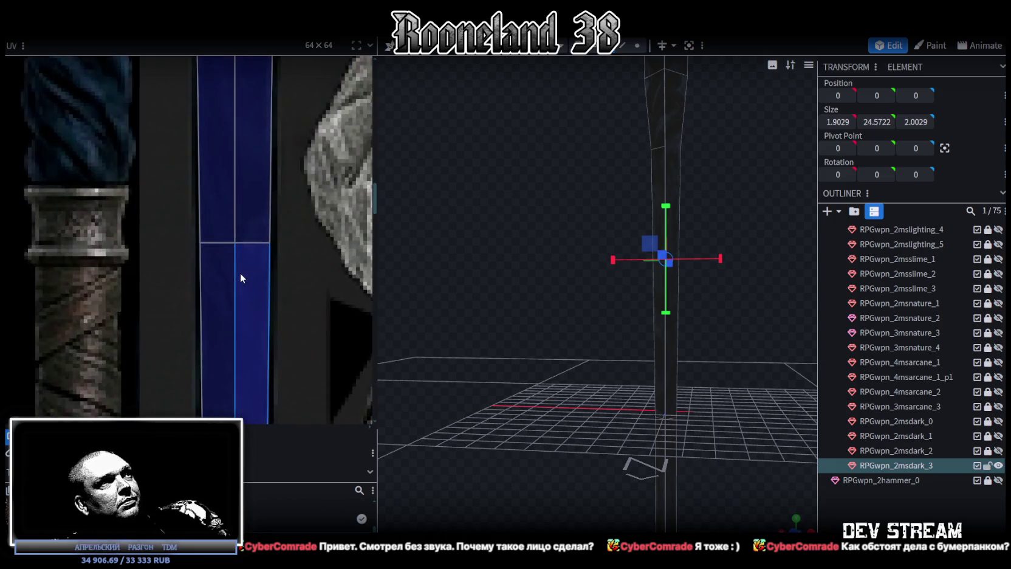
left_click(671, 377)
mouse_move(693, 379)
left_mouse_down()
mouse_move(732, 363)
mouse_move(689, 411)
mouse_move(669, 296)
mouse_move(581, 311)
mouse_move(682, 317)
mouse_move(707, 306)
mouse_move(535, 288)
left_mouse_up()
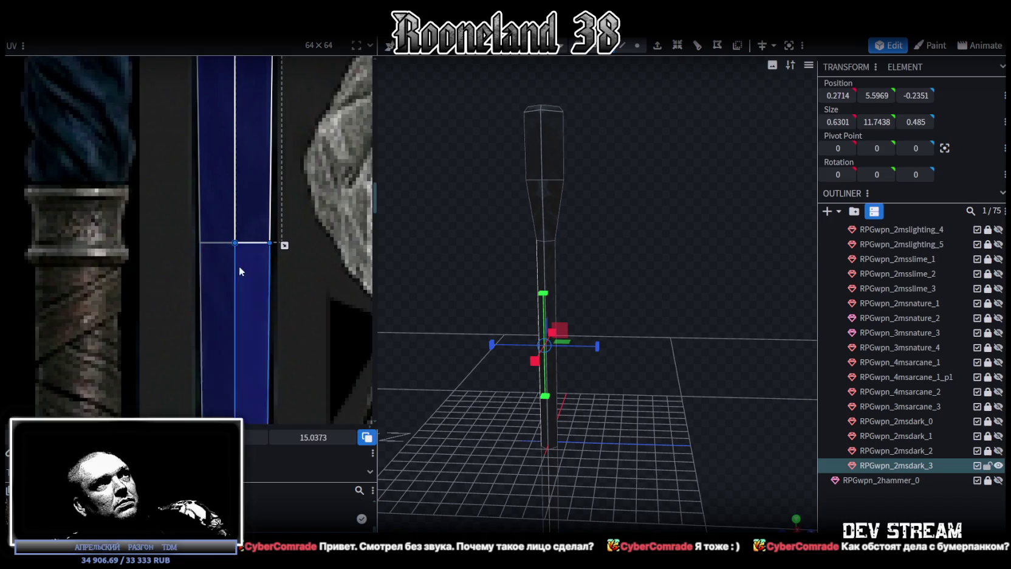
scroll(239, 266, "down", 2)
scroll(257, 308, "down", 1)
scroll(296, 286, "down", 2)
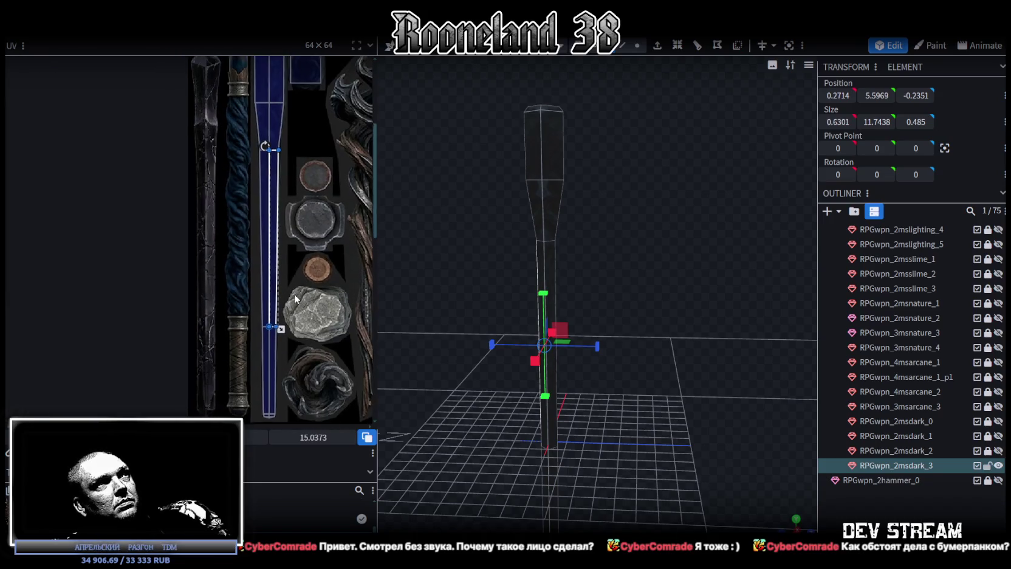
scroll(297, 286, "down", 1)
mouse_move(597, 300)
left_mouse_down()
mouse_move(616, 281)
mouse_move(602, 274)
mouse_move(628, 294)
mouse_move(635, 353)
mouse_move(747, 332)
mouse_move(703, 298)
mouse_move(724, 297)
mouse_move(573, 306)
mouse_move(716, 302)
mouse_move(708, 278)
mouse_move(643, 243)
mouse_move(722, 328)
mouse_move(657, 351)
mouse_move(668, 307)
mouse_move(652, 313)
left_mouse_up()
left_click(669, 330)
left_click_drag(669, 329, 589, 267)
scroll(281, 223, "down", 1)
scroll(288, 229, "down", 1)
scroll(289, 230, "down", 1)
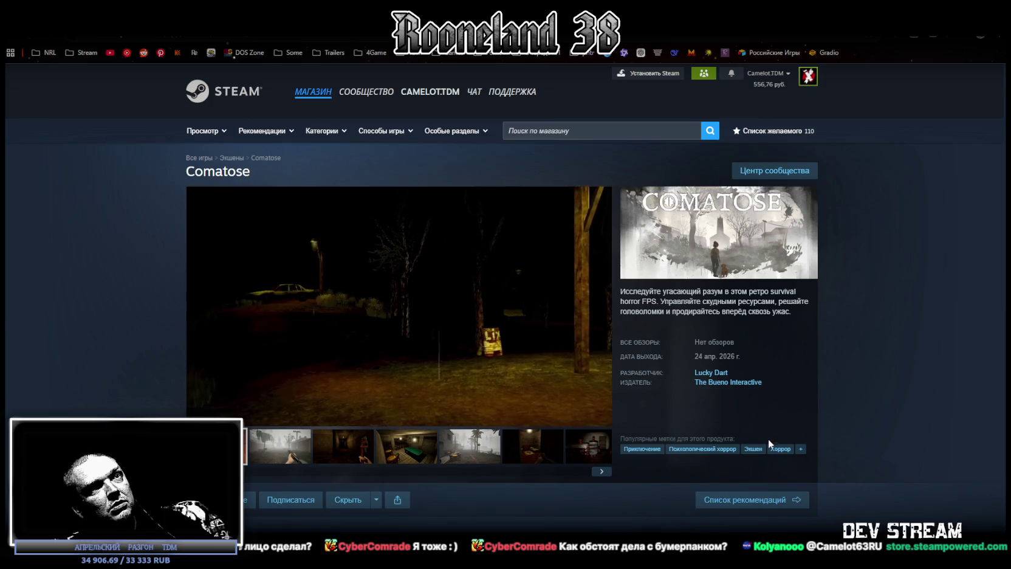
Highlight the game's release date on the Comatose store page
triple_click(700, 357)
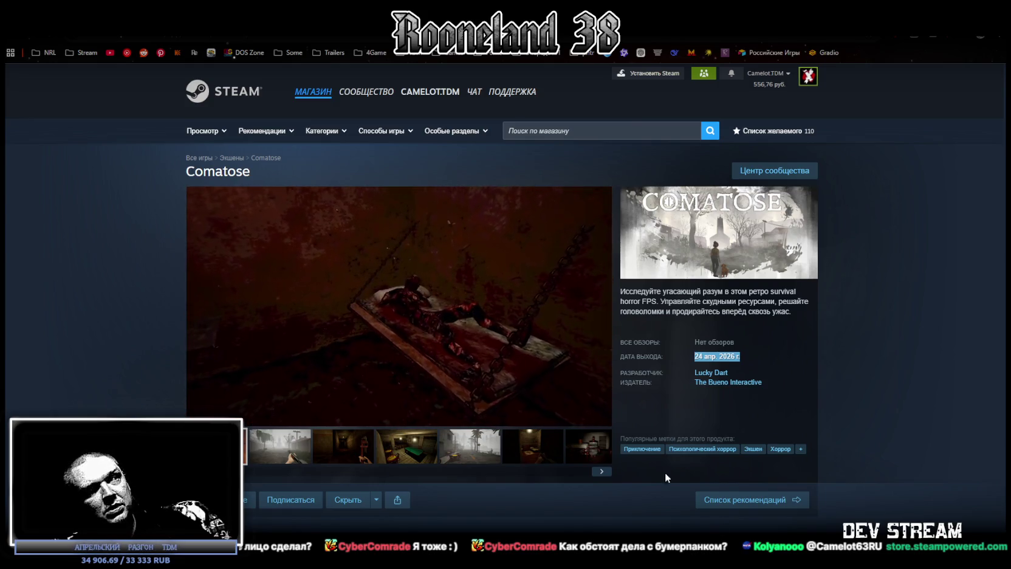
scroll(577, 417, "down", 3)
scroll(575, 420, "down", 2)
scroll(571, 426, "down", 3)
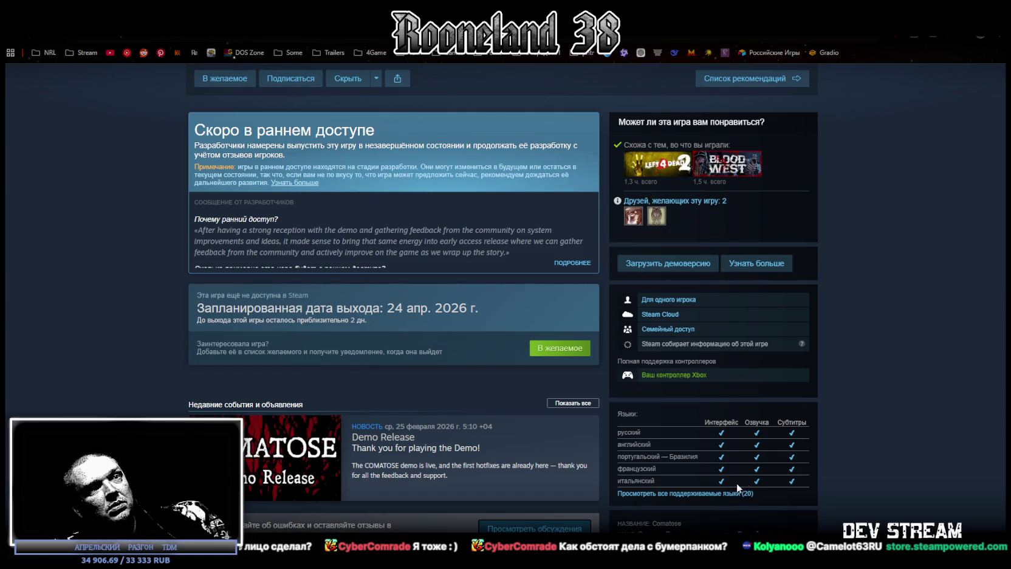
Show all 20 supported languages and look through the rest of the page
left_click(720, 494)
scroll(754, 468, "down", 3)
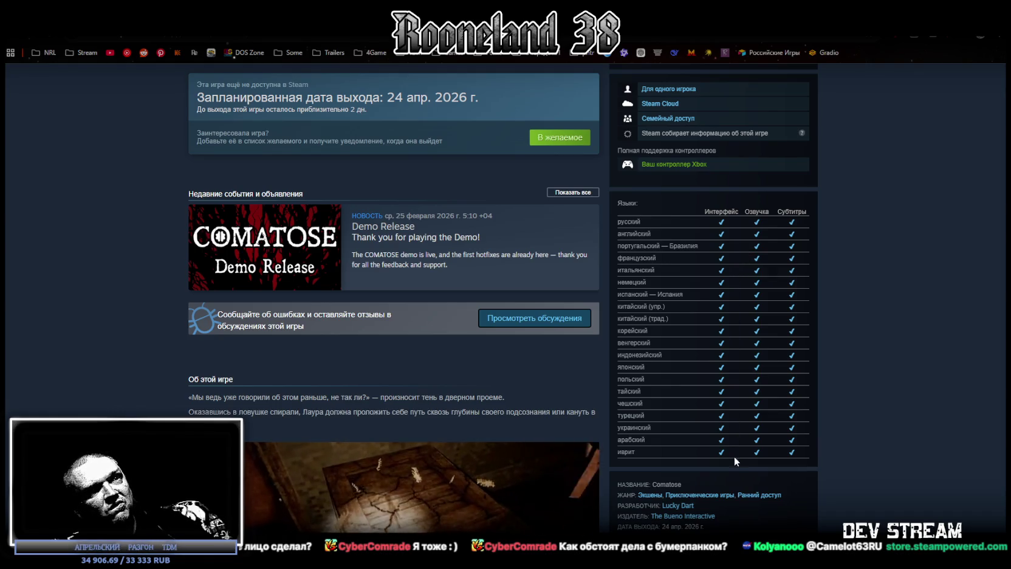
scroll(678, 442, "down", 3)
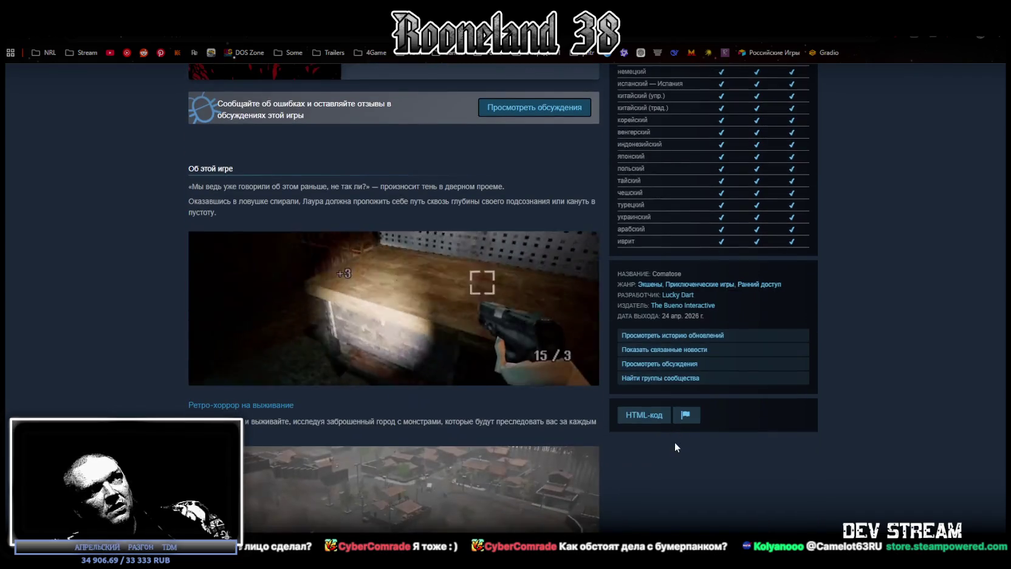
scroll(672, 442, "down", 3)
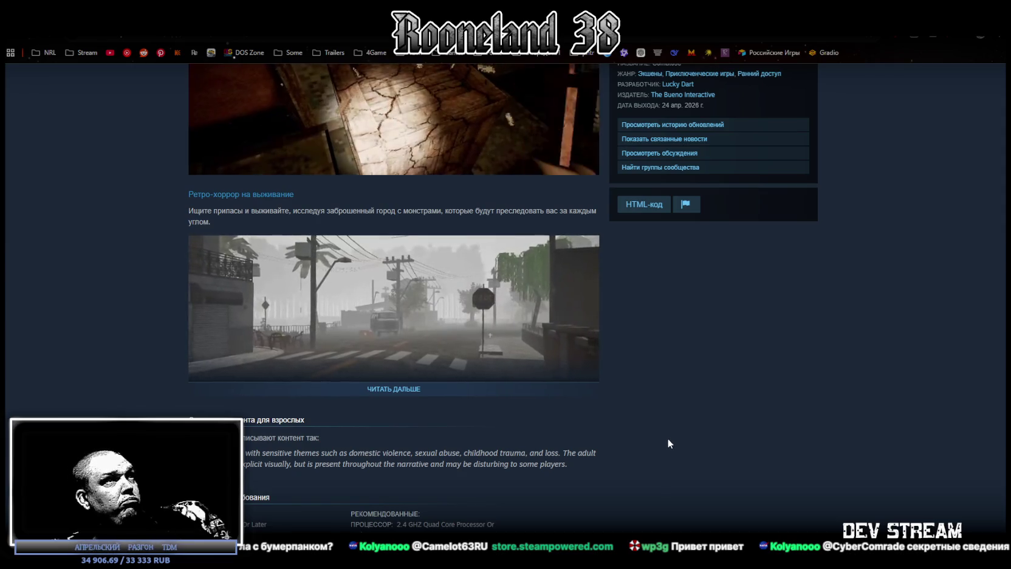
scroll(667, 438, "up", 4)
scroll(662, 436, "up", 5)
scroll(659, 434, "up", 4)
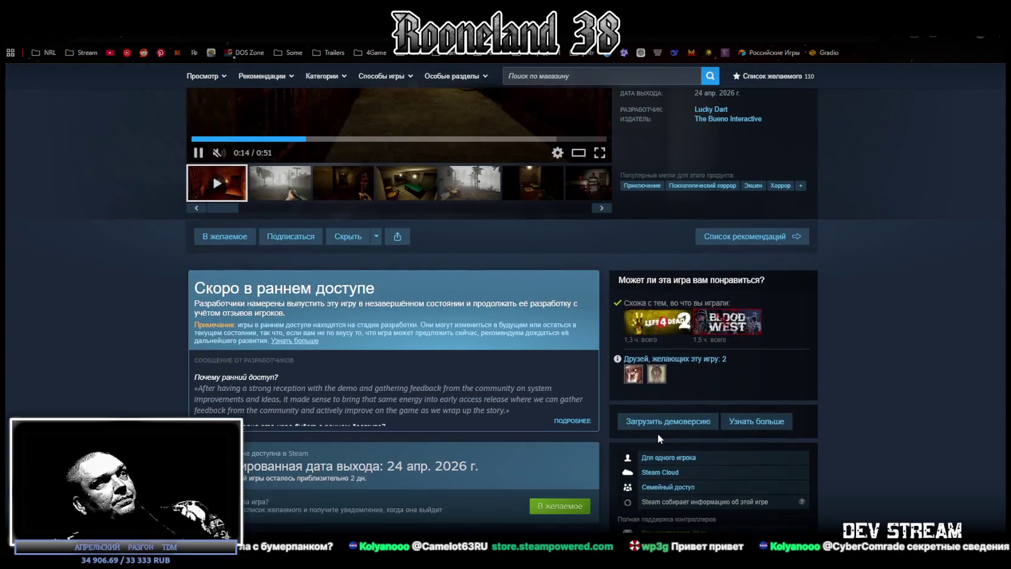
scroll(650, 429, "up", 2)
scroll(638, 413, "down", 6)
scroll(635, 383, "down", 3)
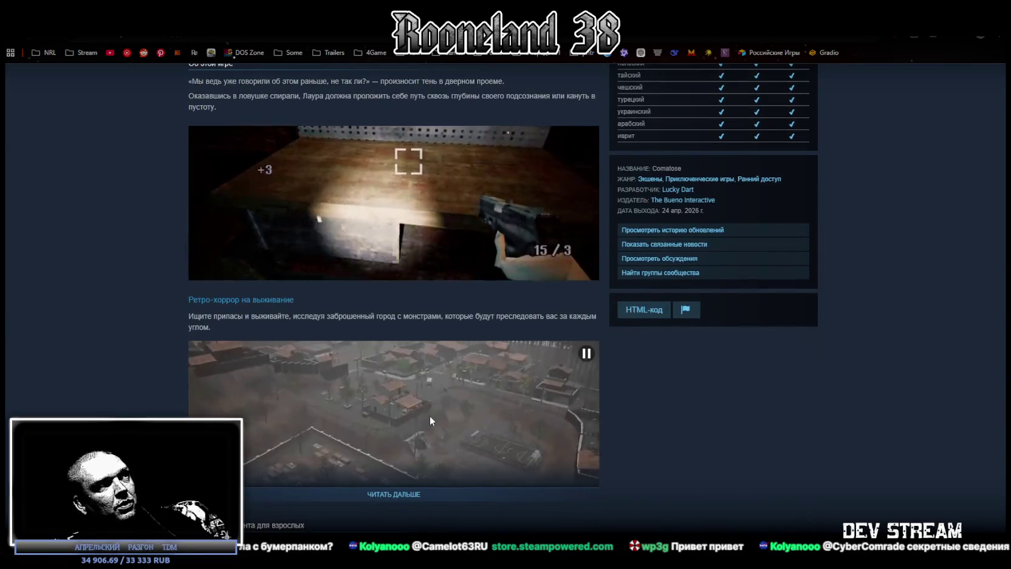
scroll(435, 449, "down", 3)
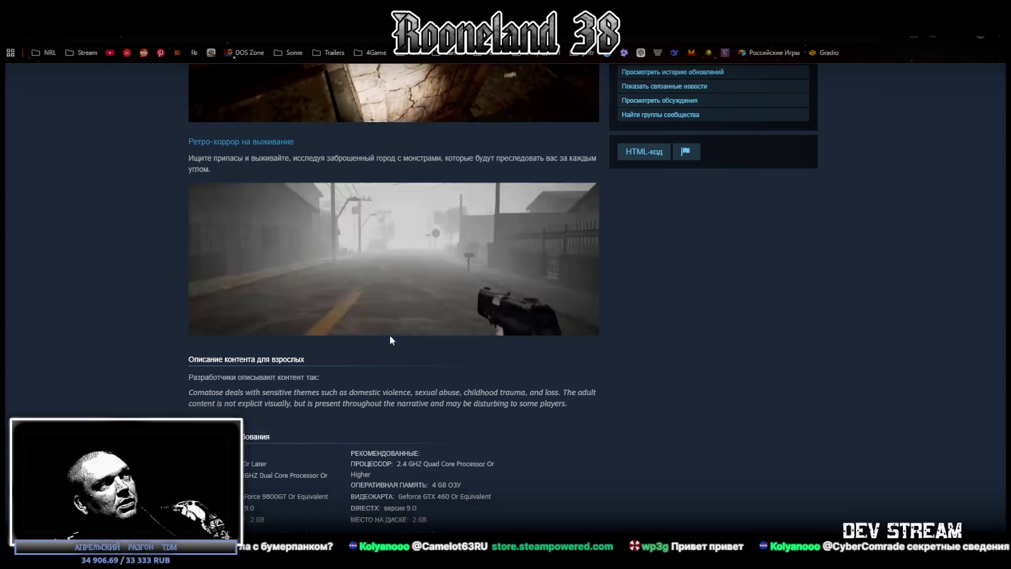
Read the full 'About this game' description, then add Comatose to the wishlist
left_click(390, 336)
scroll(383, 344, "down", 3)
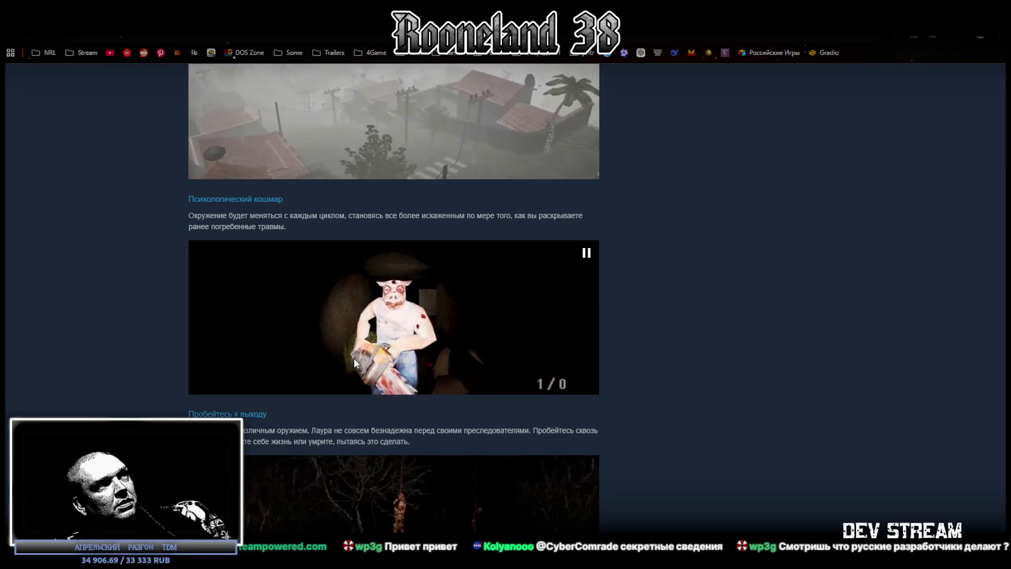
scroll(353, 358, "down", 3)
scroll(353, 358, "down", 3)
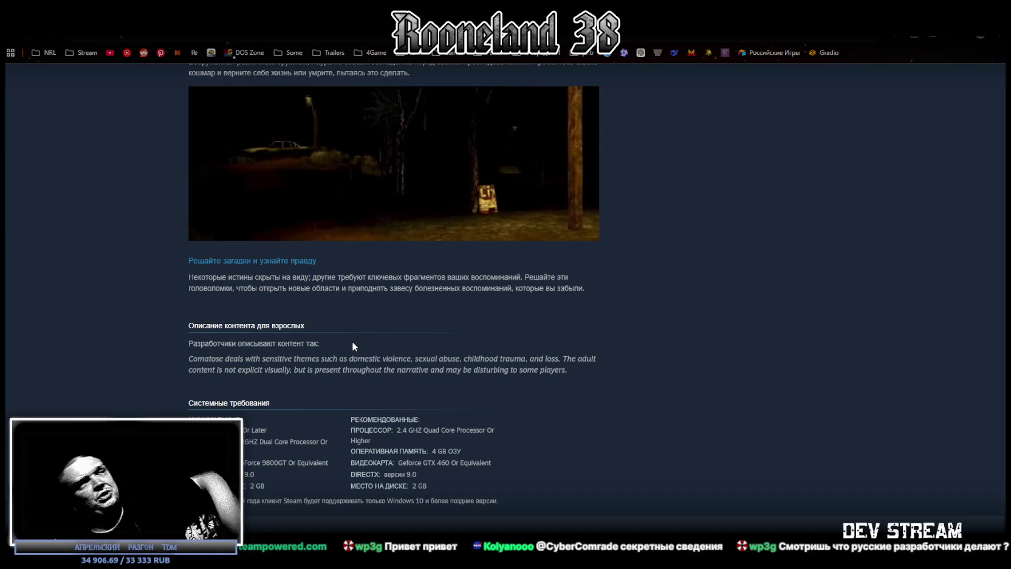
scroll(630, 157, "up", 10)
scroll(587, 237, "down", 3)
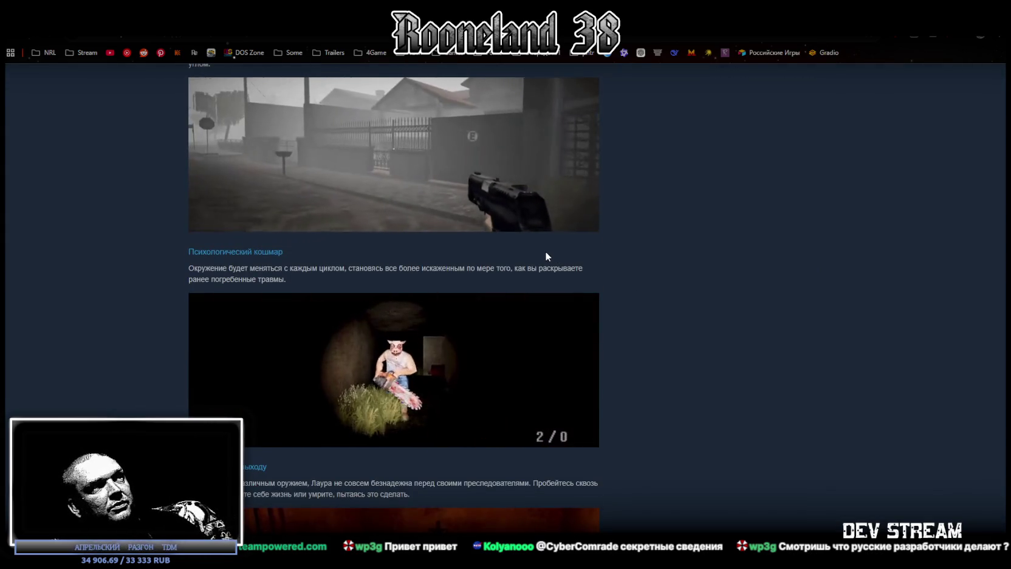
scroll(545, 251, "up", 1)
scroll(542, 251, "up", 3)
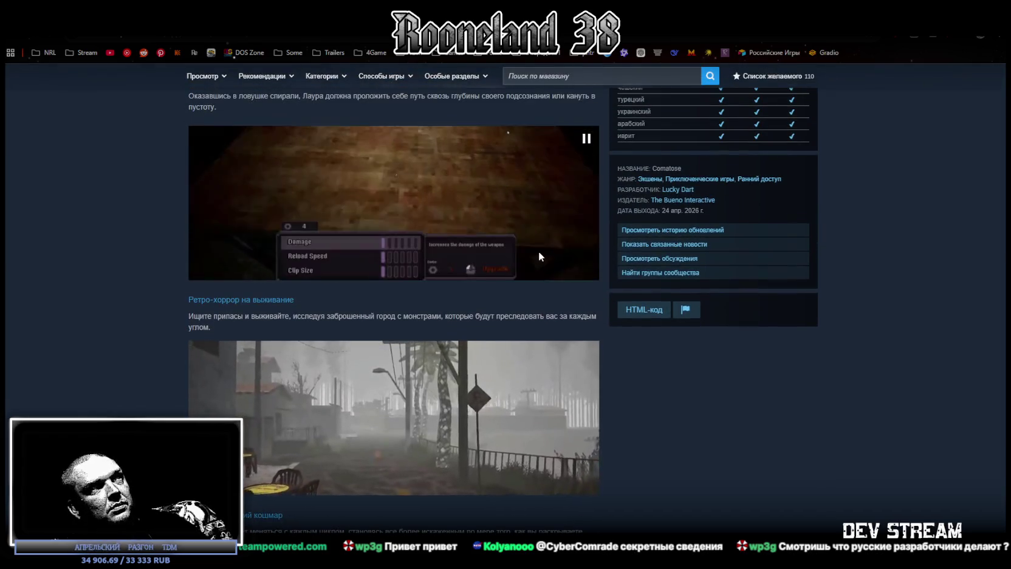
scroll(538, 251, "up", 3)
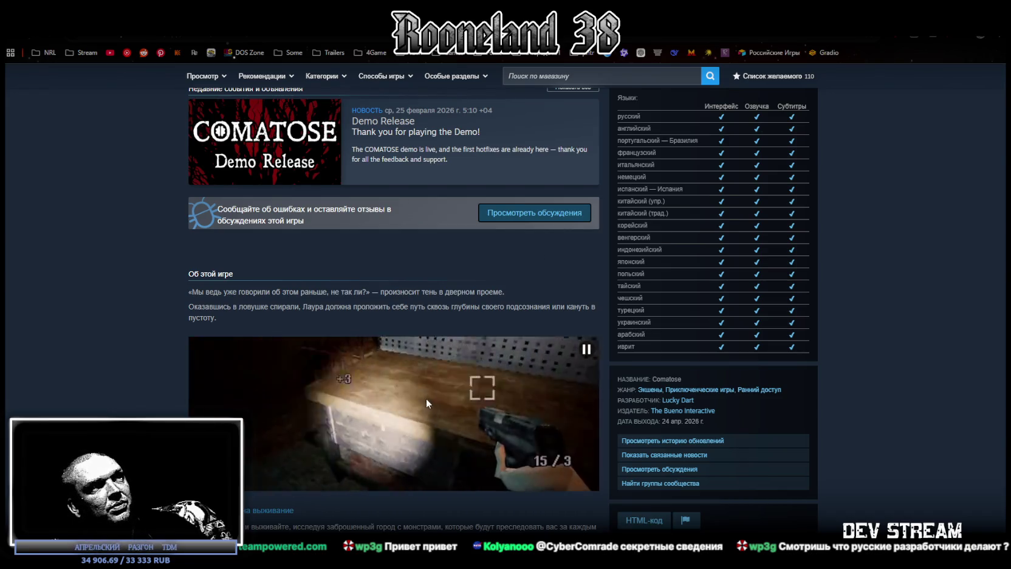
scroll(425, 396, "up", 4)
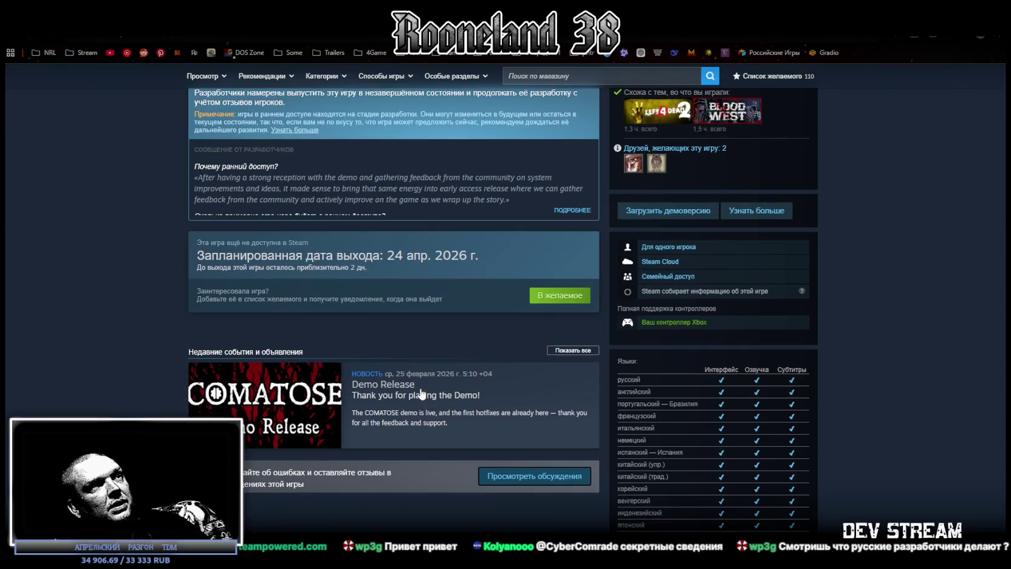
scroll(421, 394, "up", 4)
scroll(417, 387, "down", 3)
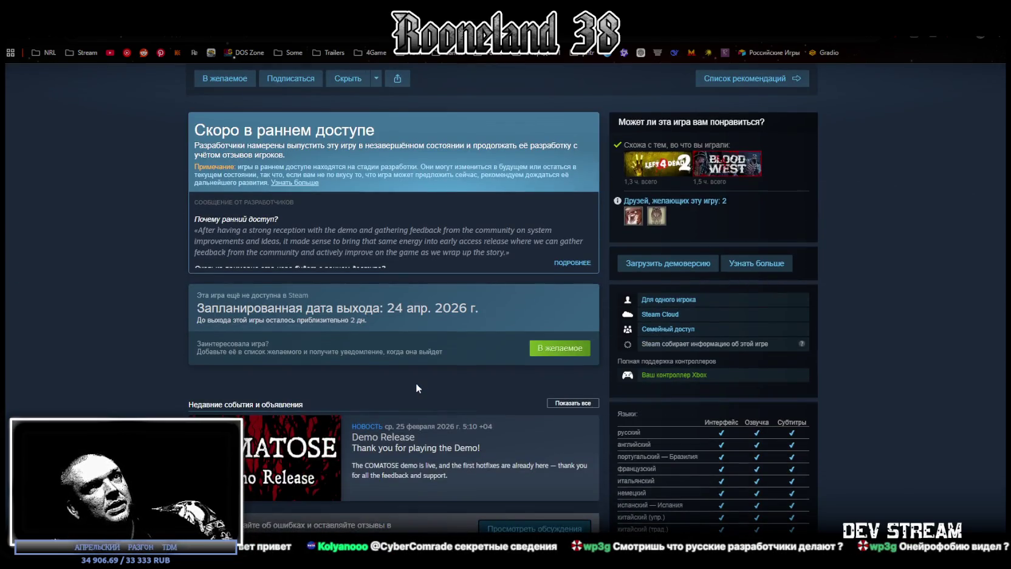
scroll(415, 383, "up", 3)
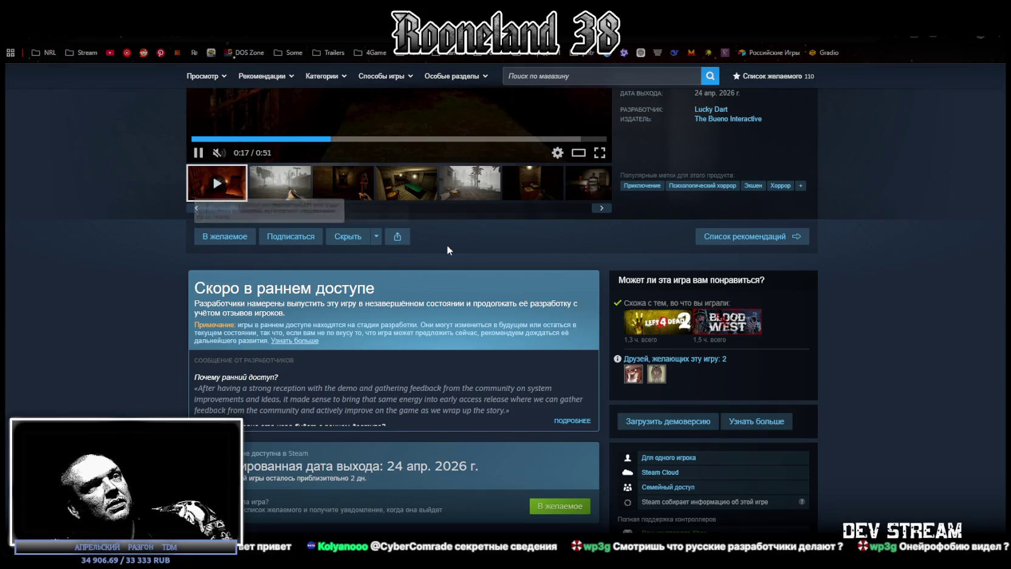
scroll(429, 243, "up", 1)
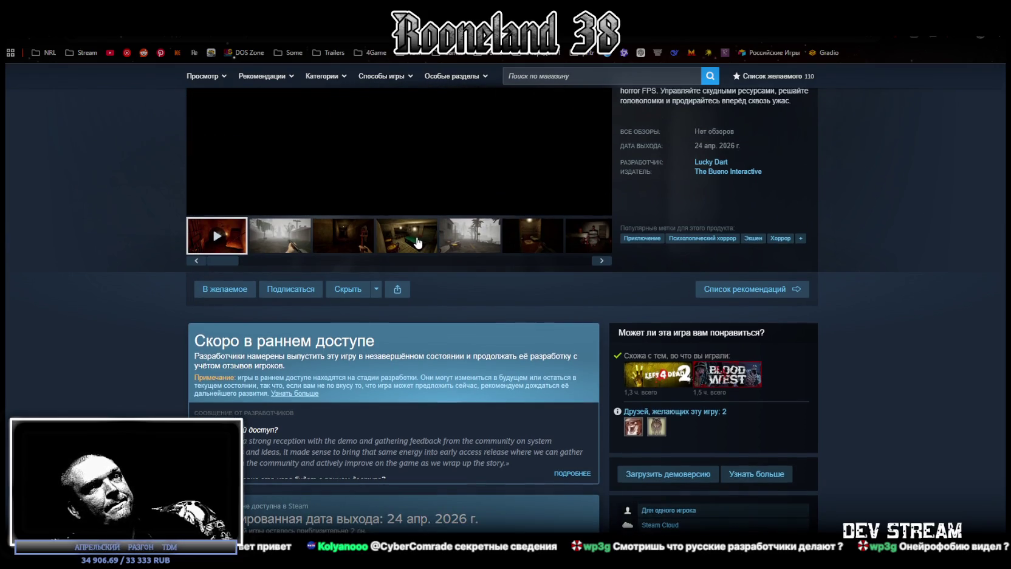
scroll(415, 240, "down", 2)
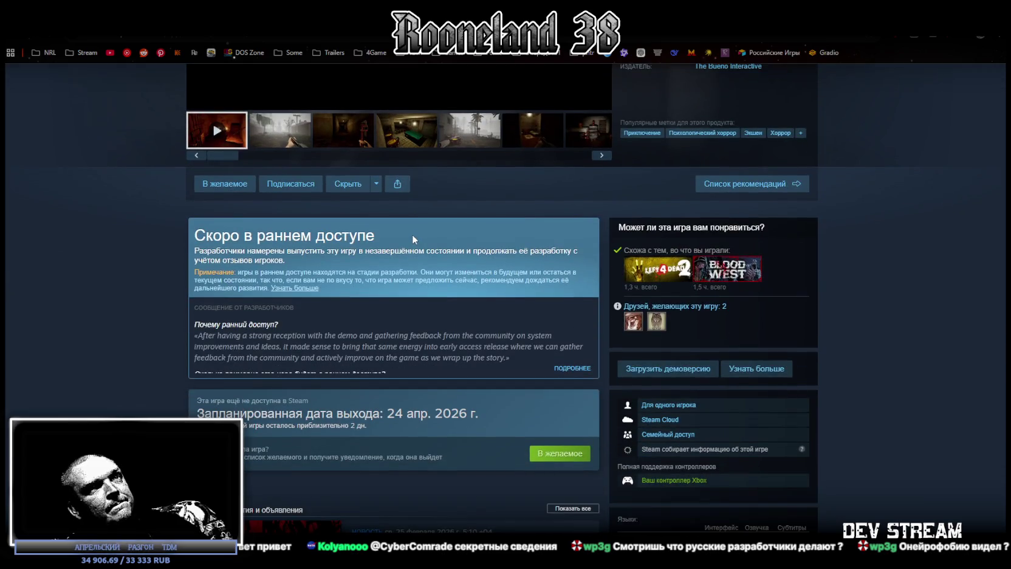
scroll(409, 233, "up", 3)
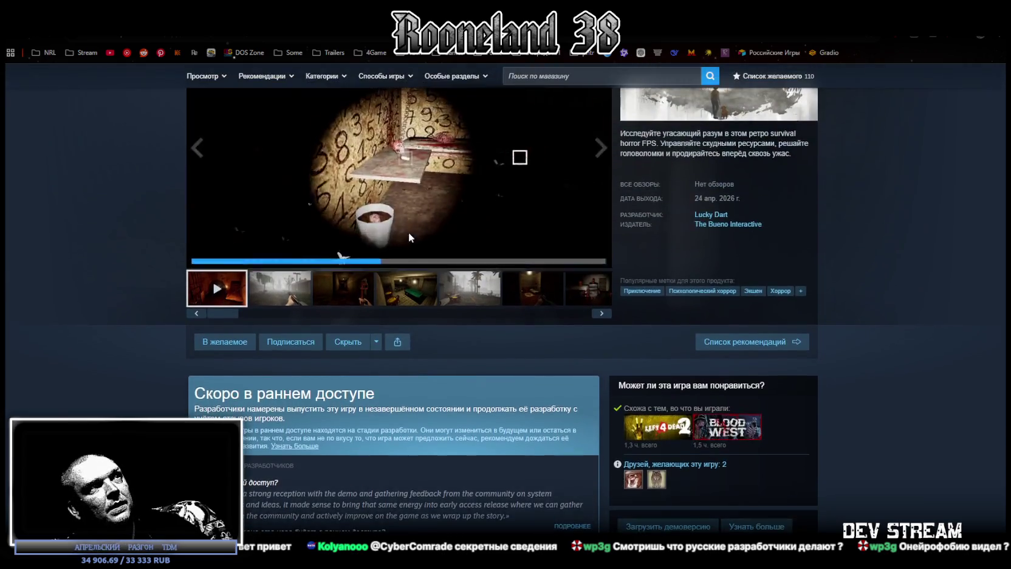
scroll(408, 232, "up", 2)
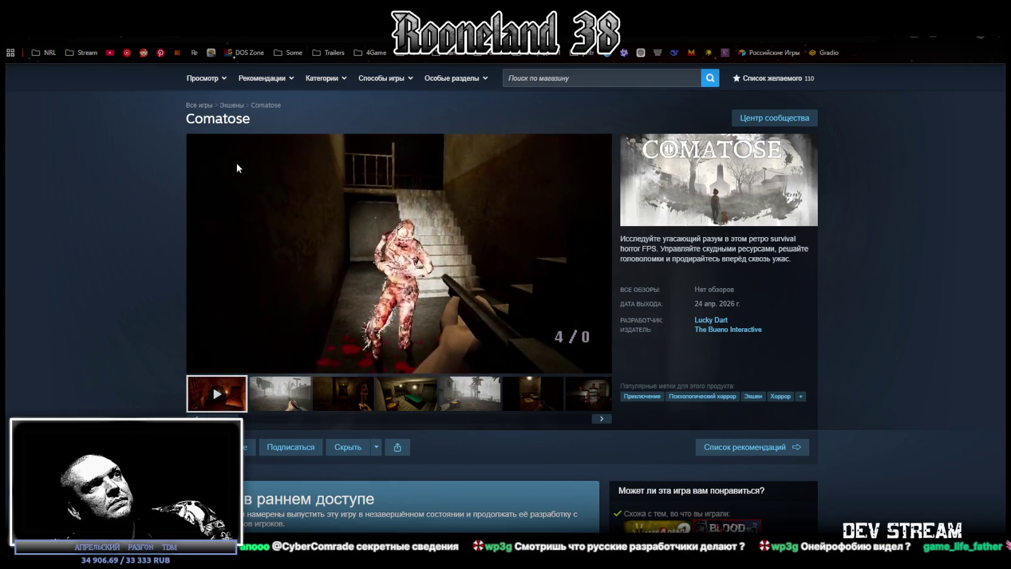
scroll(401, 279, "up", 1)
left_click(200, 500)
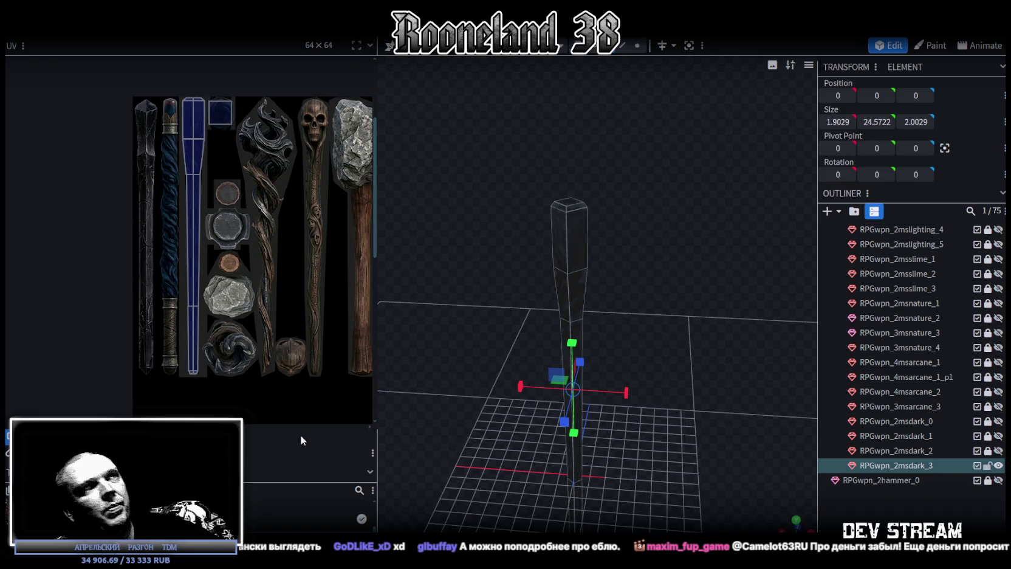
mouse_move(489, 420)
left_mouse_down()
mouse_move(640, 332)
mouse_move(637, 297)
mouse_move(635, 312)
mouse_move(661, 288)
mouse_move(640, 284)
mouse_move(660, 282)
mouse_move(621, 297)
mouse_move(651, 298)
mouse_move(600, 305)
mouse_move(636, 302)
left_mouse_up()
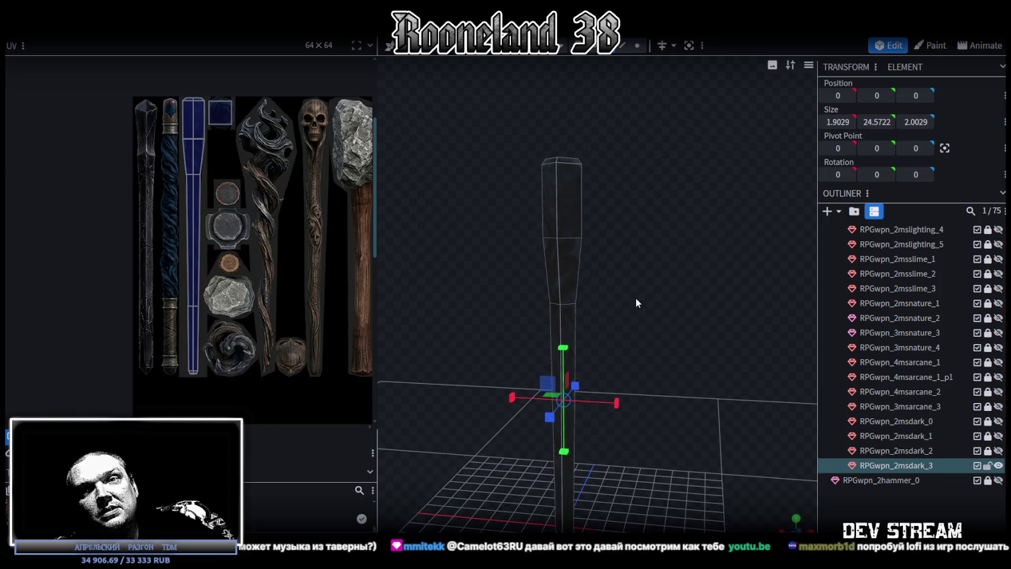
left_click_drag(636, 302, 643, 304)
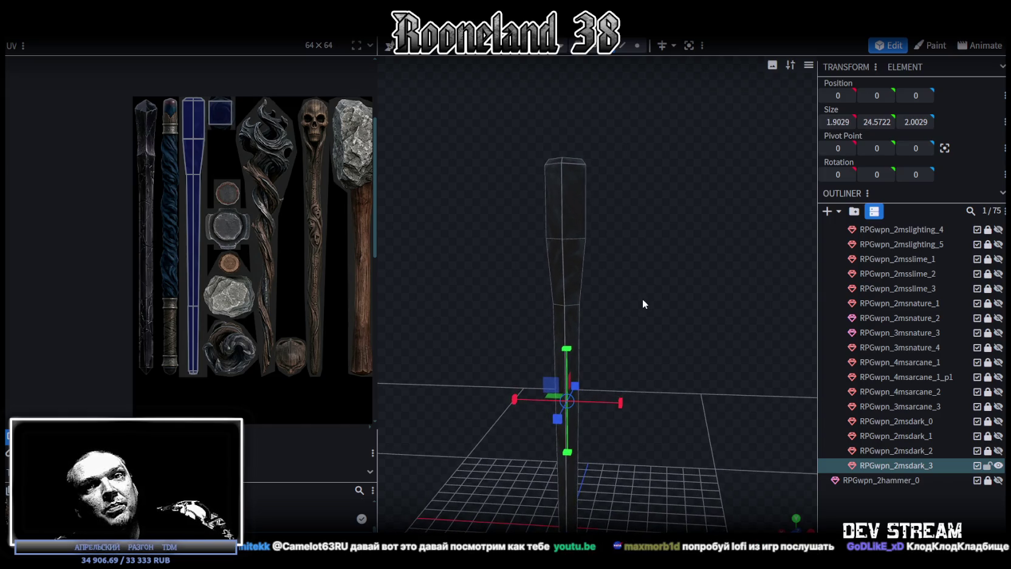
left_click_drag(643, 304, 642, 303)
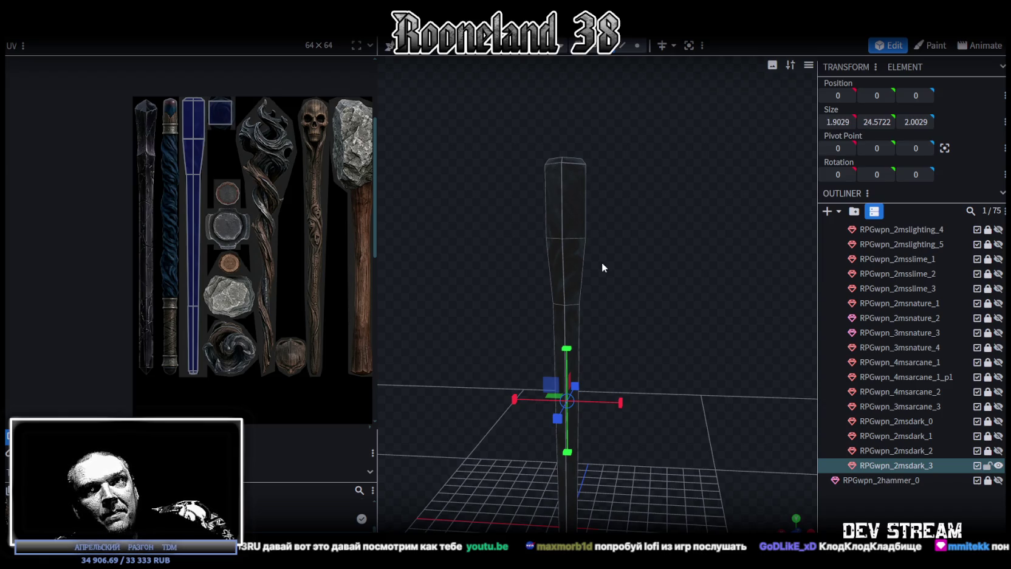
Select the staff's 1.5235 × 1.6035 top end face to show its UV on the atlas
scroll(601, 265, "down", 2)
scroll(628, 276, "down", 1)
left_click(588, 275)
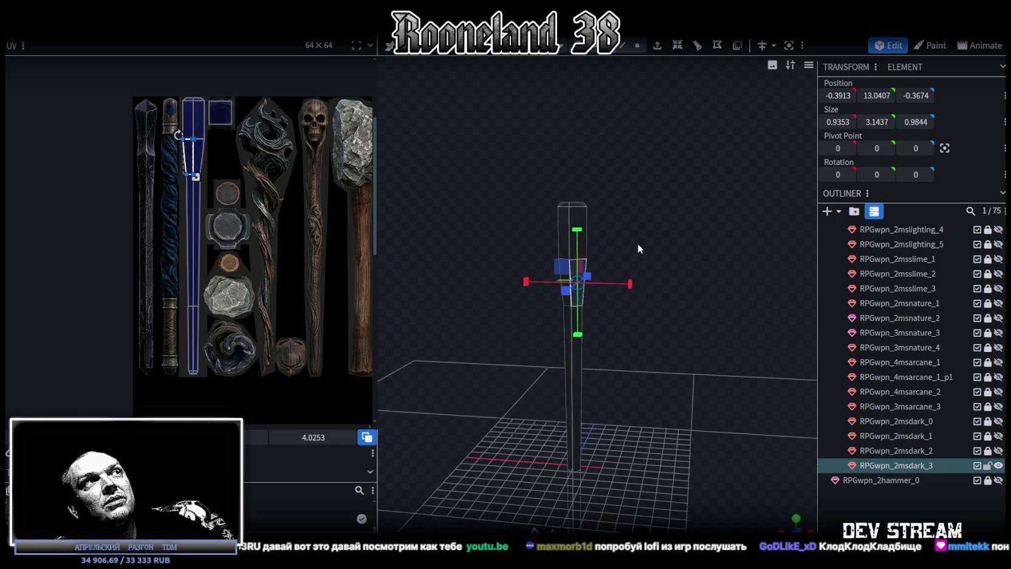
scroll(667, 279, "up", 1)
scroll(642, 269, "up", 1)
scroll(645, 226, "up", 1)
scroll(650, 213, "up", 2)
scroll(659, 243, "up", 1)
scroll(666, 253, "up", 1)
scroll(666, 252, "up", 1)
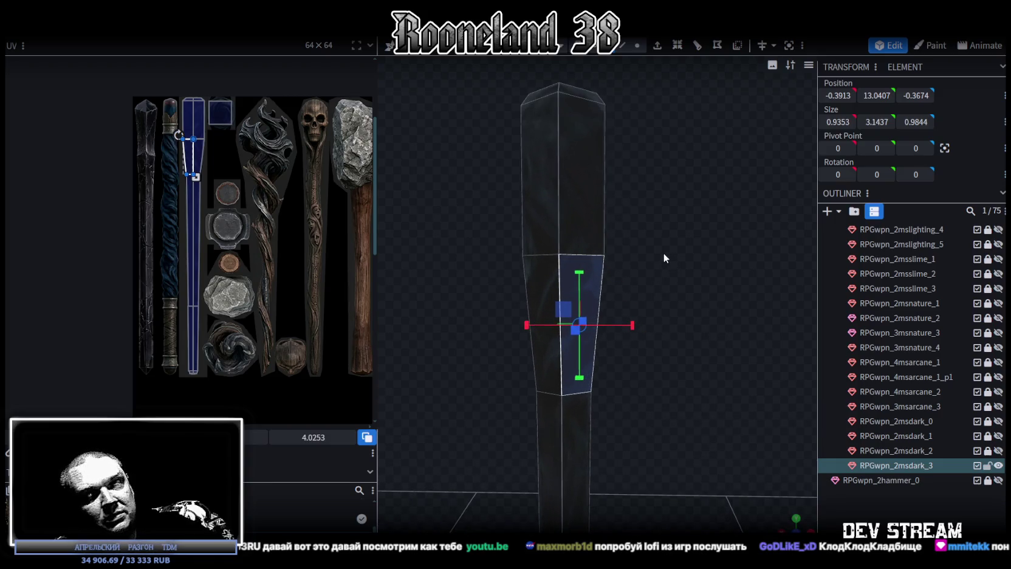
left_click_drag(661, 252, 666, 319)
left_click(575, 249)
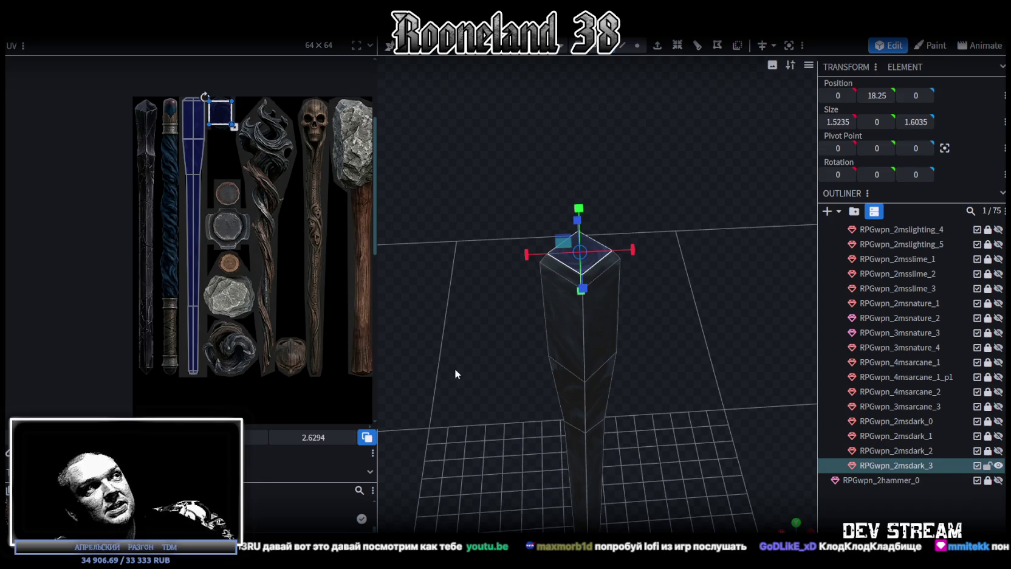
left_click_drag(455, 367, 475, 292)
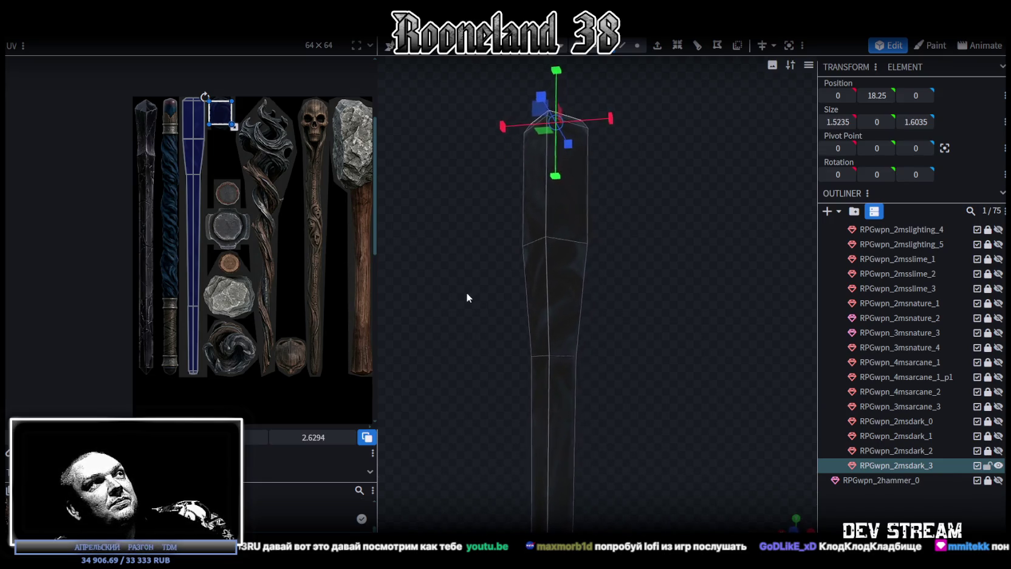
left_click_drag(476, 293, 478, 322)
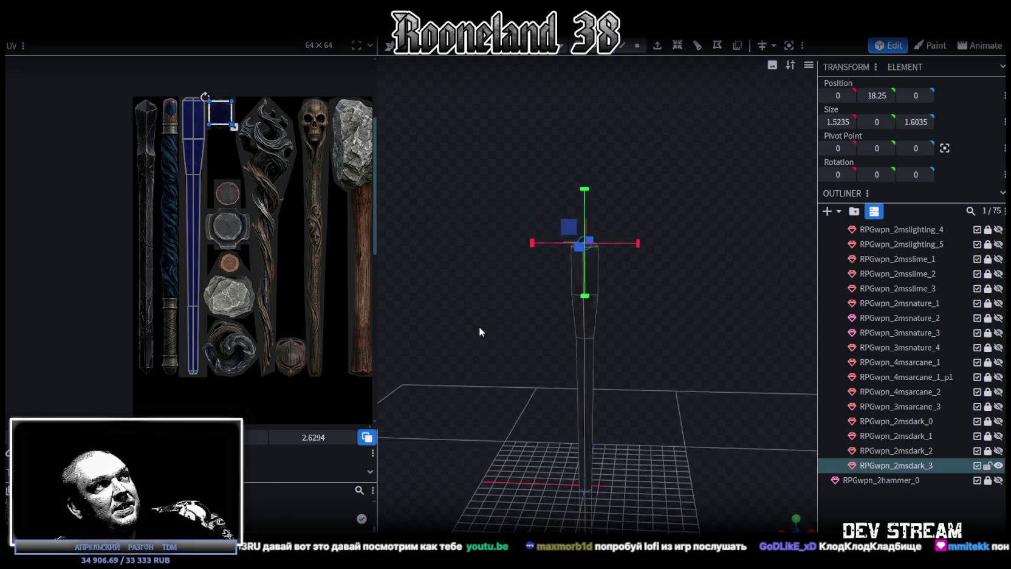
Save the model, hide RPGwpn_2msdark_3, and preview then hide each arcane staff
key("ctrl+s")
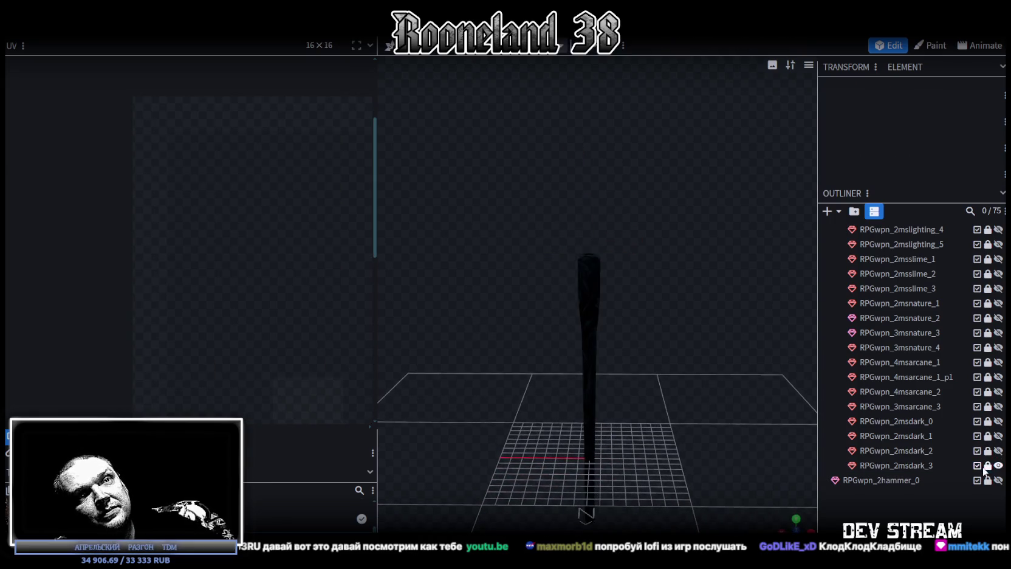
left_click(998, 465)
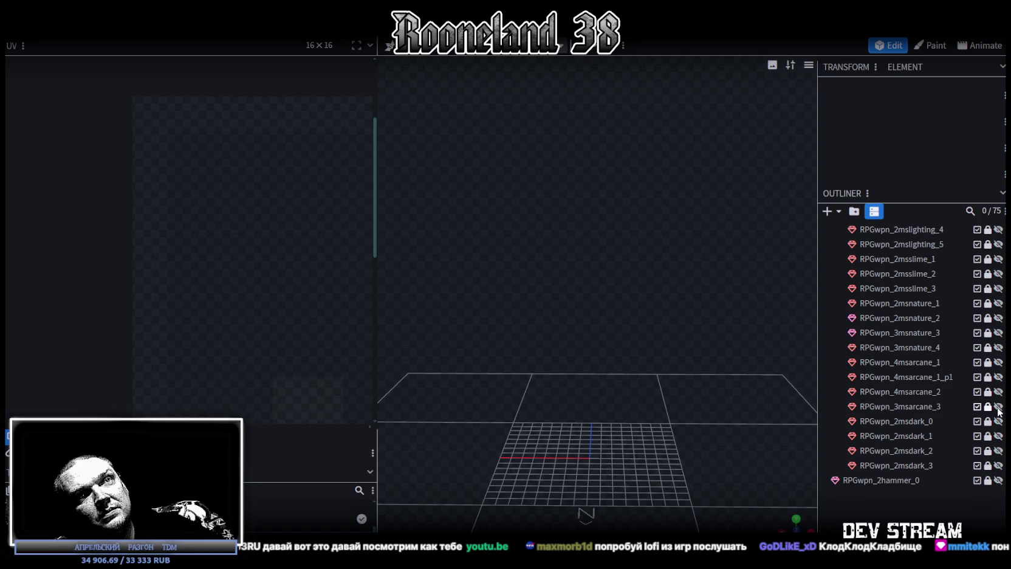
left_click(998, 406)
left_click(998, 406)
left_click(998, 392)
left_click(998, 391)
left_click(998, 376)
left_click(998, 377)
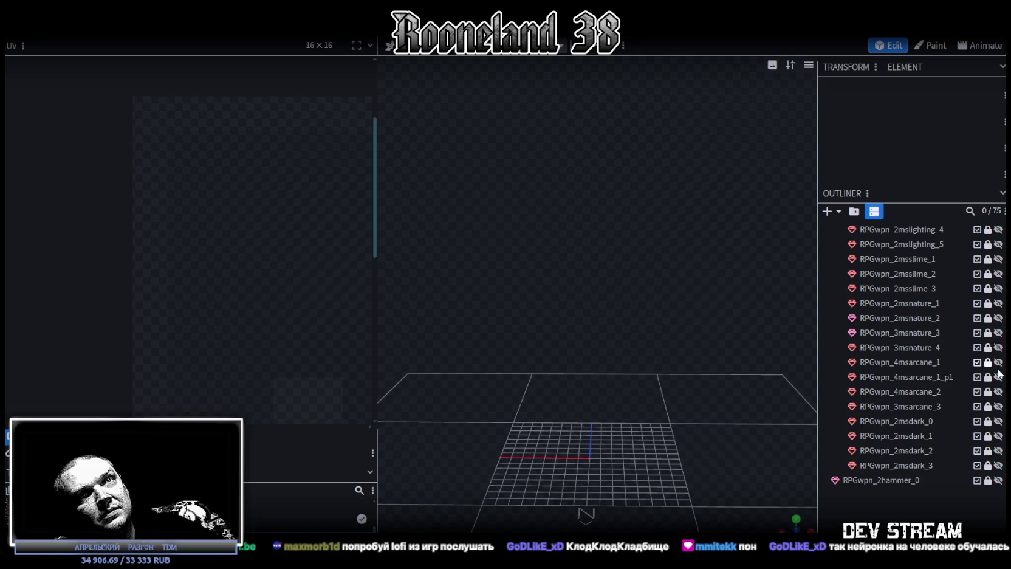
left_click(998, 377)
left_click(998, 377)
left_click(999, 363)
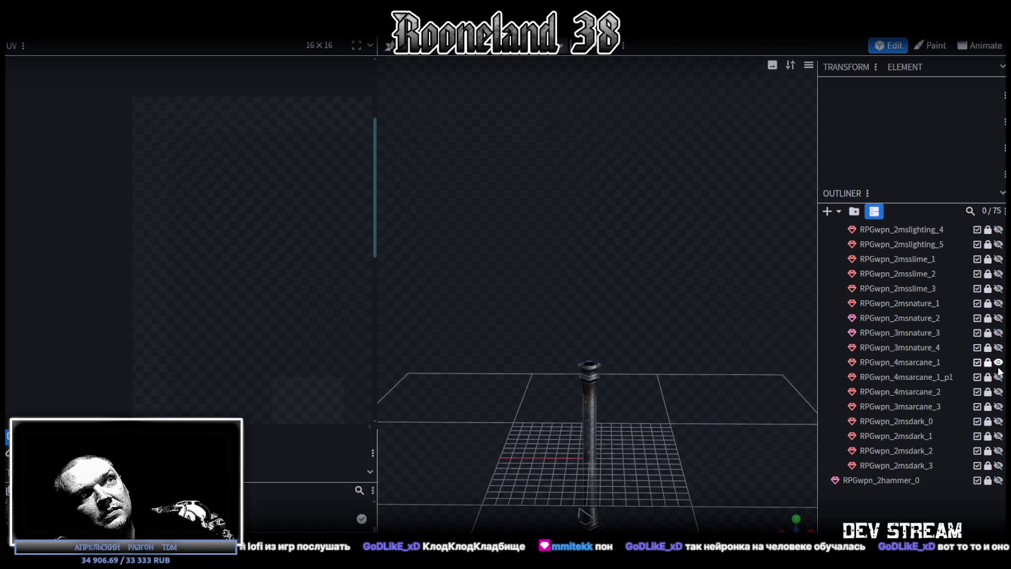
left_click(998, 362)
Preview the nature staffs, keep RPGwpn_2msnature_1 visible, unlock and duplicate it
left_click(997, 347)
left_click(997, 347)
left_click(998, 333)
left_click(998, 333)
left_click(998, 318)
left_click(999, 317)
left_click(999, 303)
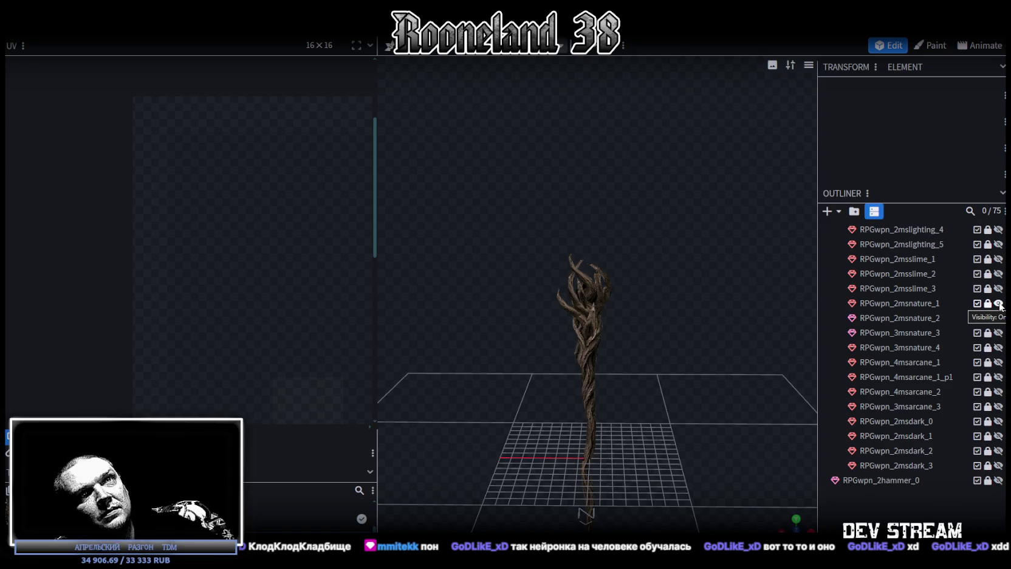
left_click(988, 303)
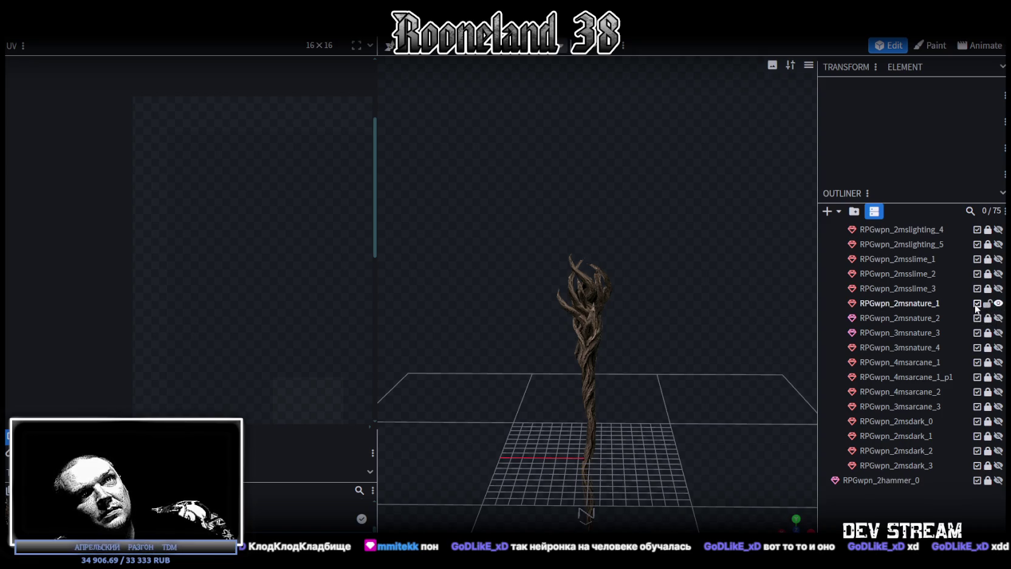
left_click(928, 303)
key("ctrl+d")
Lock and hide the original nature staff, and move the copy below RPGwpn_2msdark_3
left_click(988, 304)
left_click(998, 303)
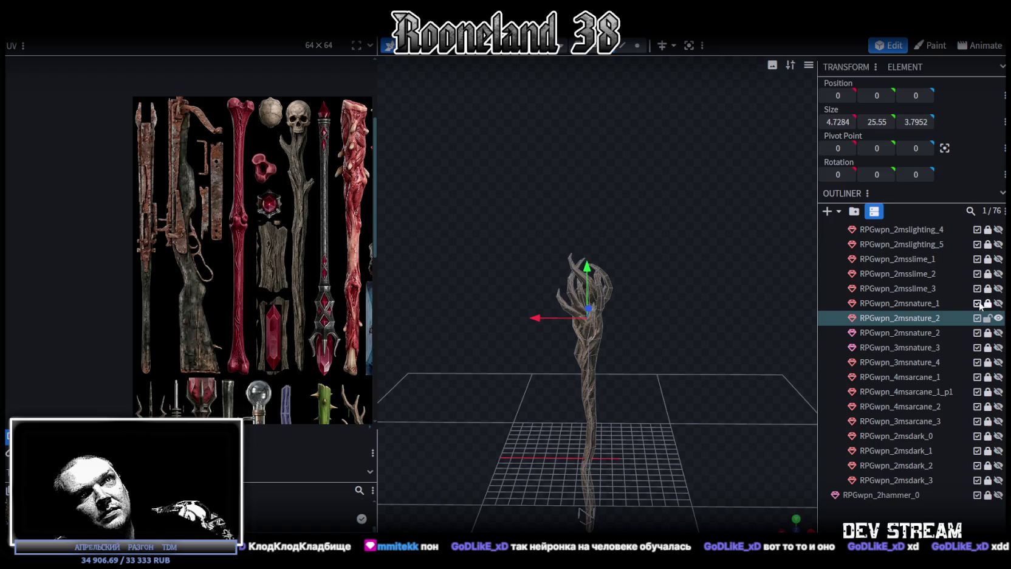
left_click_drag(921, 318, 932, 485)
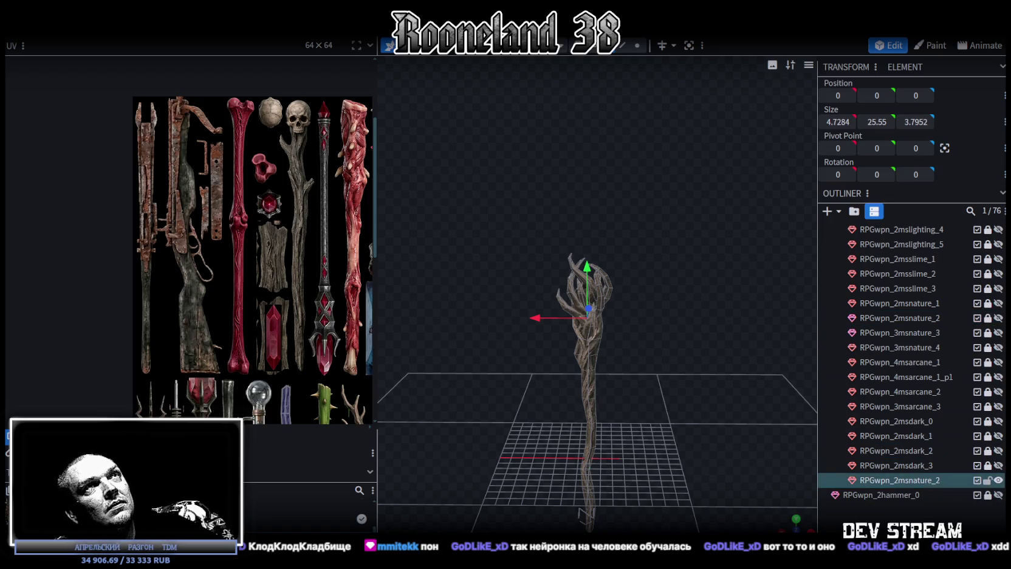
Apply the PRG_wpn3.png dark texture atlas to the copied staff
left_click(902, 482)
right_click(902, 483)
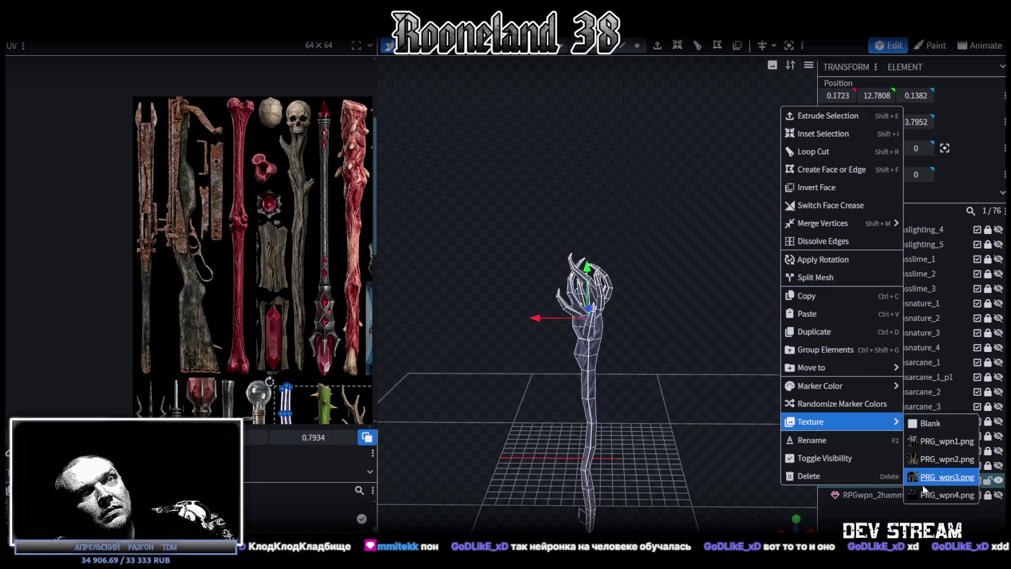
left_click(929, 493)
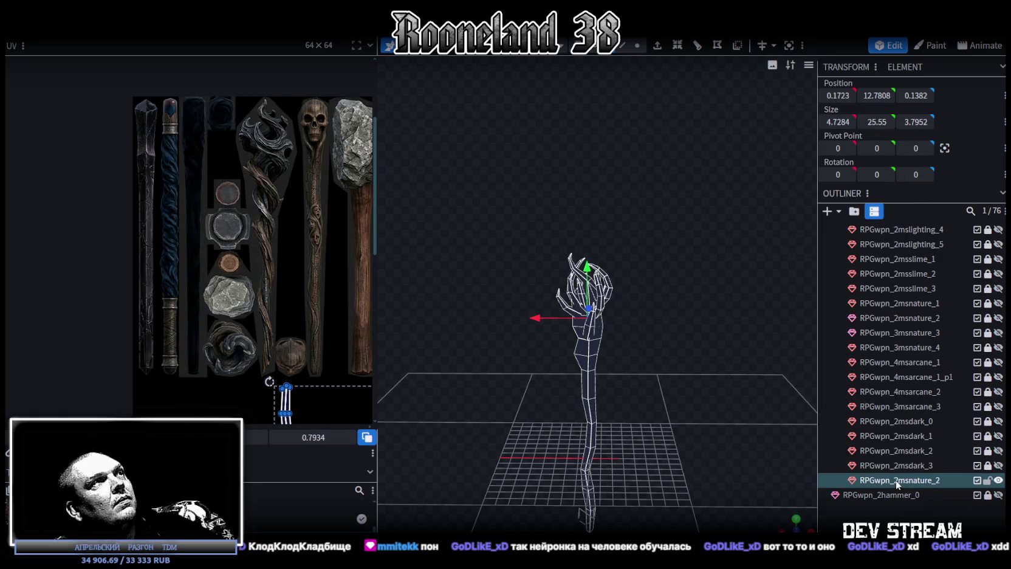
mouse_move(319, 302)
middle_mouse_down()
mouse_move(213, 290)
mouse_move(207, 300)
middle_mouse_up()
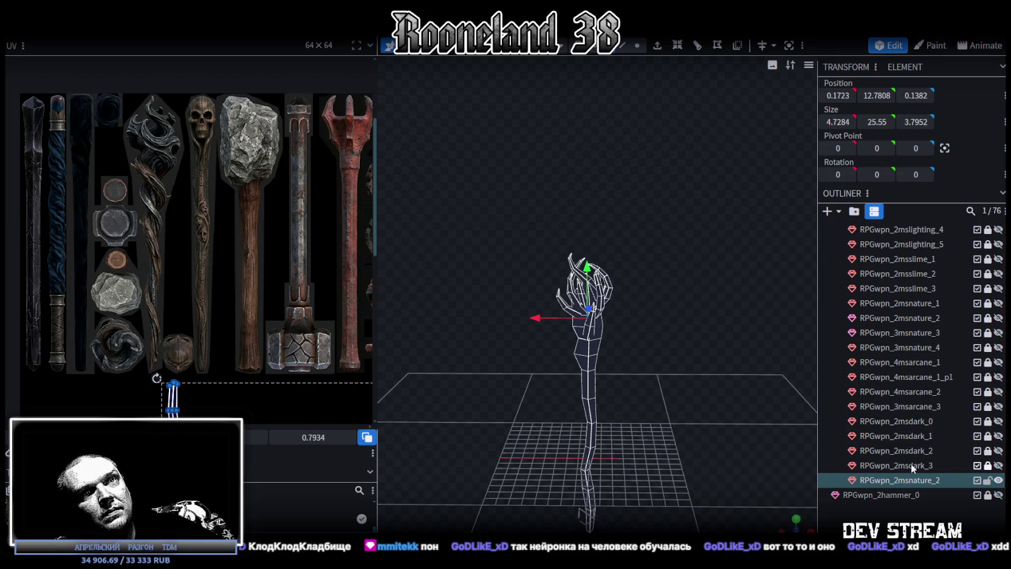
Rename the copied staff from the nature name to RPGwpn_2msdark_4
double_click(912, 480)
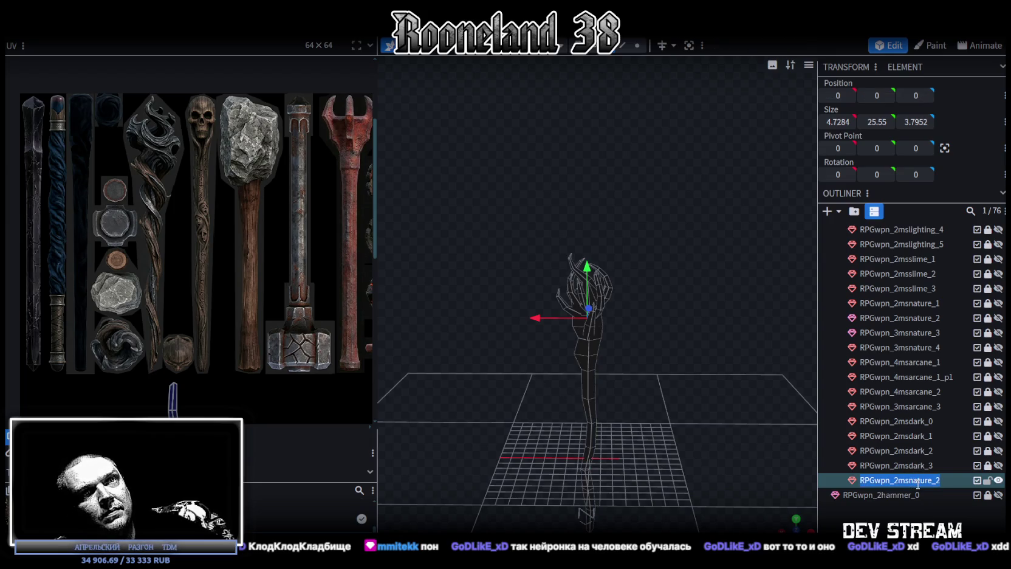
left_click(946, 480)
key("BackSpace")
type("4")
left_click_drag(910, 480, 935, 480)
type("dar")
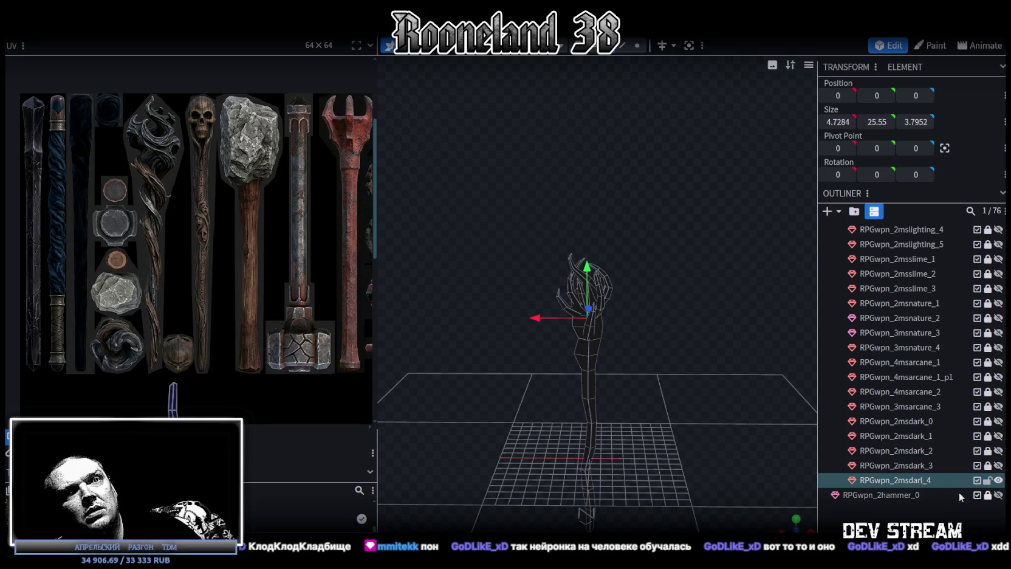
type("k")
key("Return")
Select the whole staff mesh and bring its UV island into view in the UV editor
scroll(624, 313, "up", 2)
scroll(649, 265, "up", 2)
mouse_move(466, 128)
left_mouse_down()
mouse_move(553, 225)
mouse_move(642, 466)
left_mouse_up()
scroll(320, 257, "down", 2)
scroll(280, 276, "down", 2)
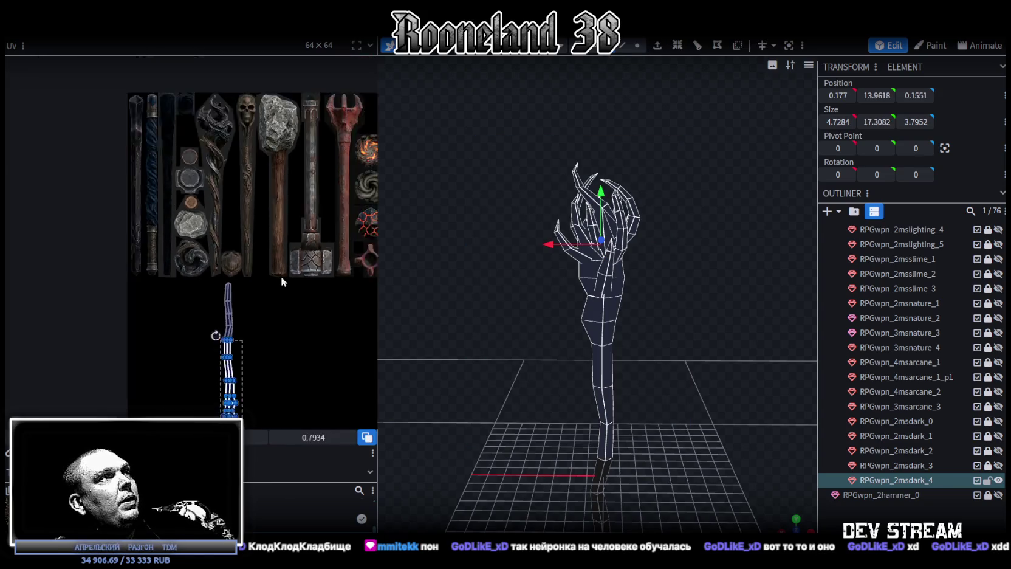
scroll(290, 246, "down", 2)
key("ctrl+a")
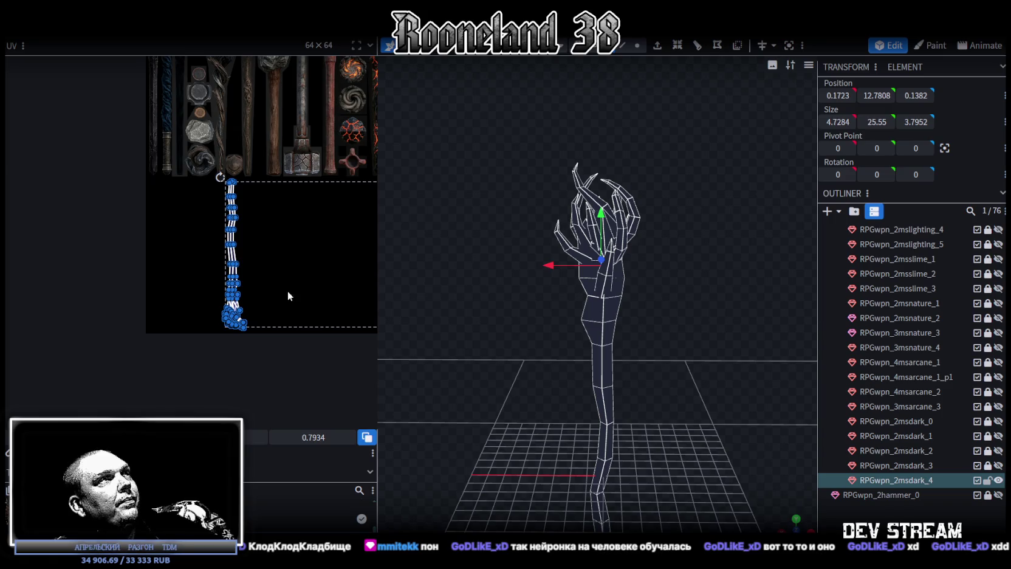
middle_click_drag(288, 292, 129, 286)
scroll(248, 255, "up", 2)
scroll(276, 240, "up", 2)
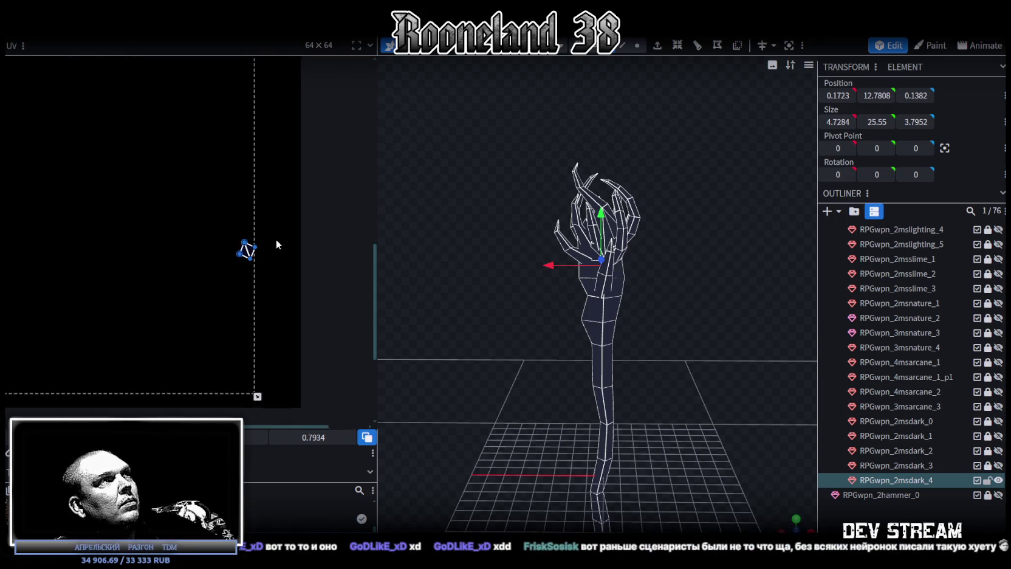
left_click_drag(207, 219, 280, 309)
scroll(269, 304, "down", 2)
scroll(268, 303, "down", 2)
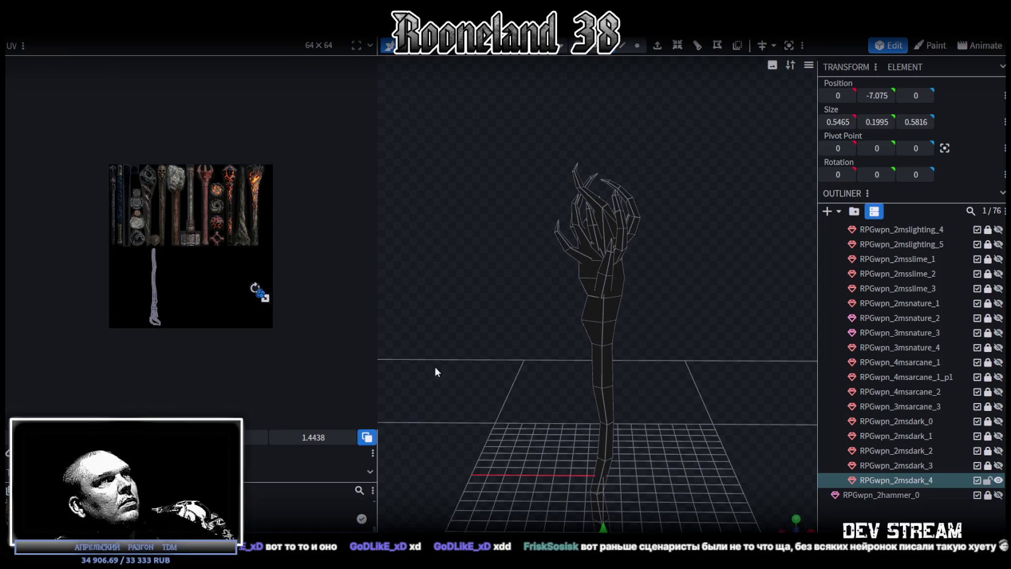
Select the small face at the staff's base from a level side view
middle_click_drag(399, 356, 664, 317)
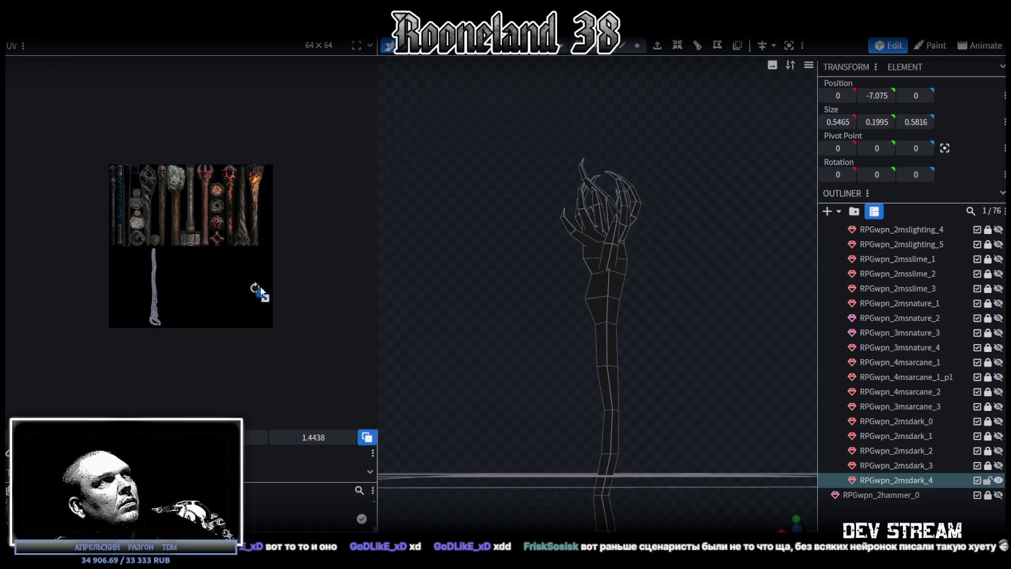
scroll(212, 276, "up", 3)
scroll(344, 276, "up", 2)
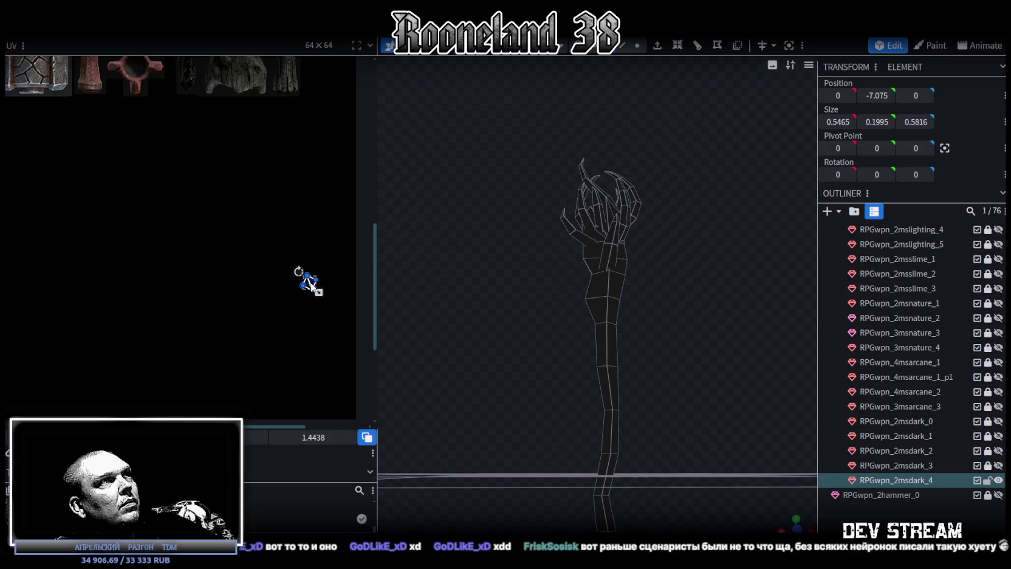
scroll(242, 306, "down", 3)
left_click(246, 311)
Move that face's UVs onto the dark swirl patch and rotate them to fit
scroll(81, 223, "up", 3)
scroll(73, 255, "up", 3)
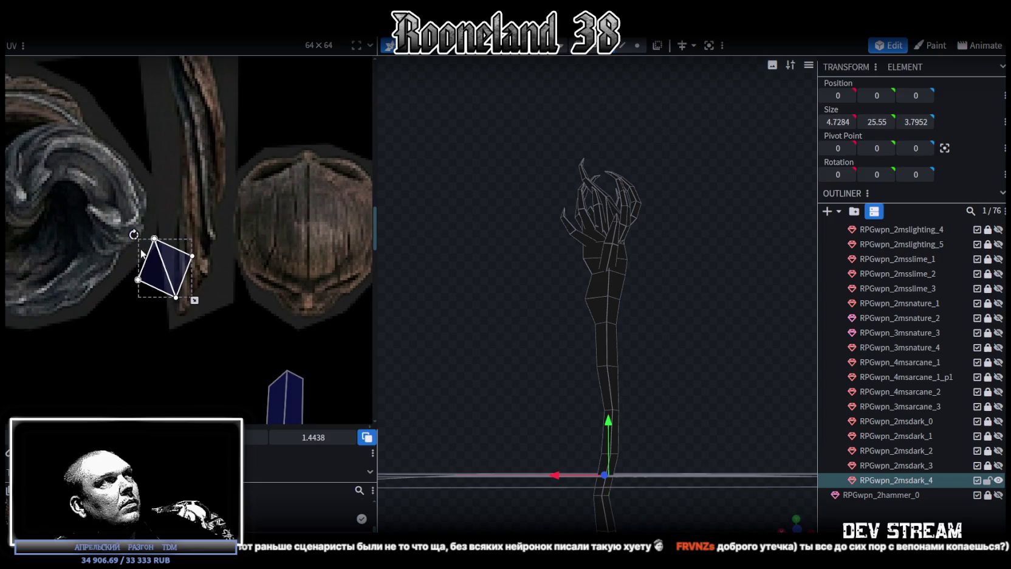
middle_click_drag(68, 275, 204, 306)
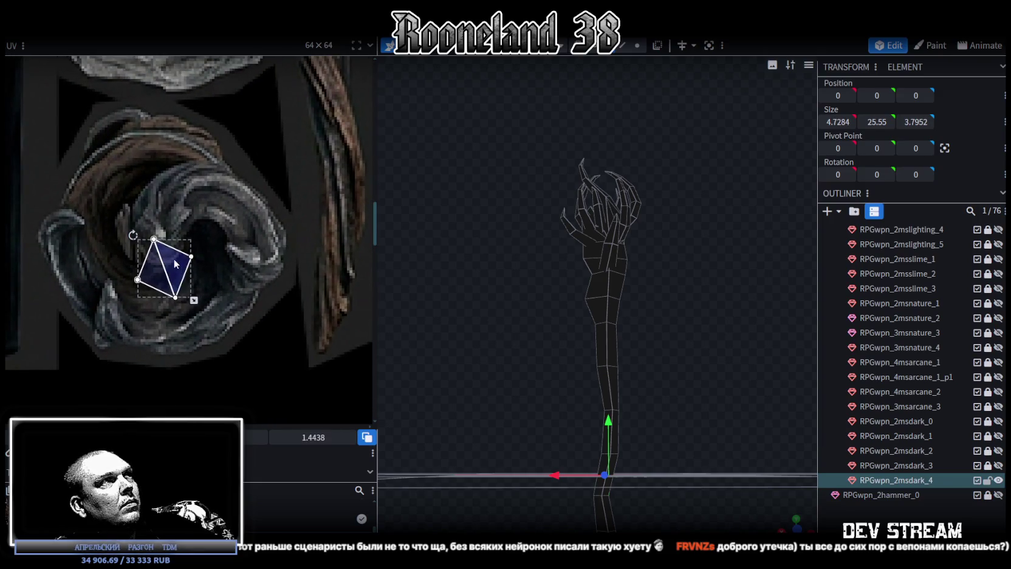
left_click_drag(169, 263, 113, 191)
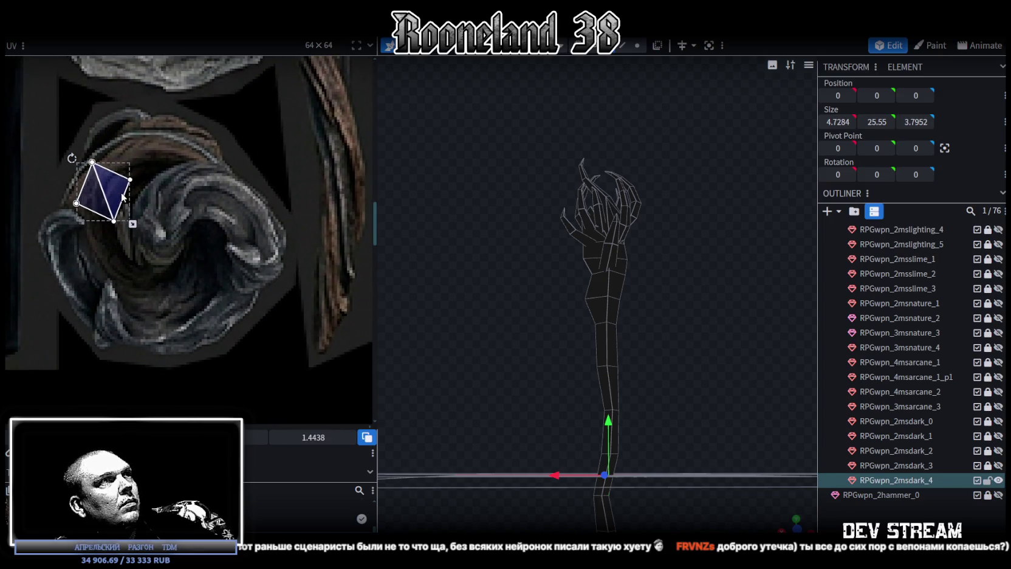
left_click_drag(72, 159, 111, 152)
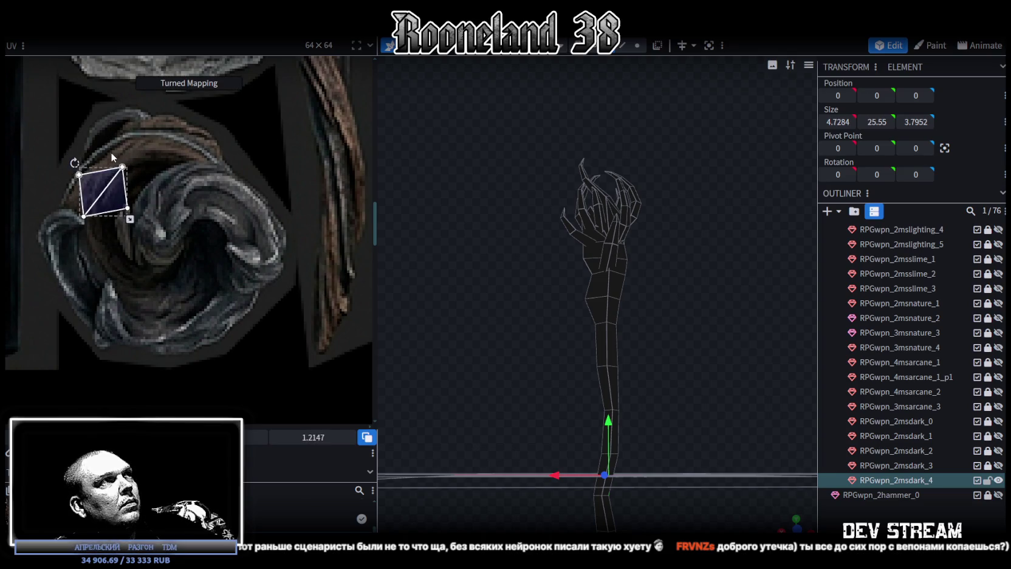
mouse_move(115, 192)
left_mouse_down()
mouse_move(121, 183)
mouse_move(125, 198)
mouse_move(109, 190)
left_mouse_up()
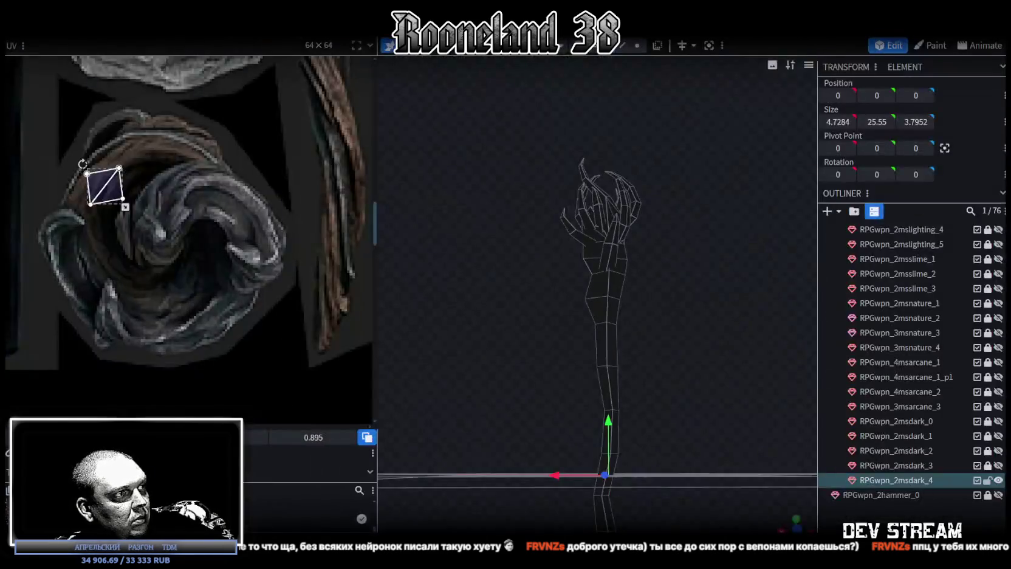
Check the done boxes E90:E92 in the sheet, select E93, and return to Blockbench
key("alt+Tab")
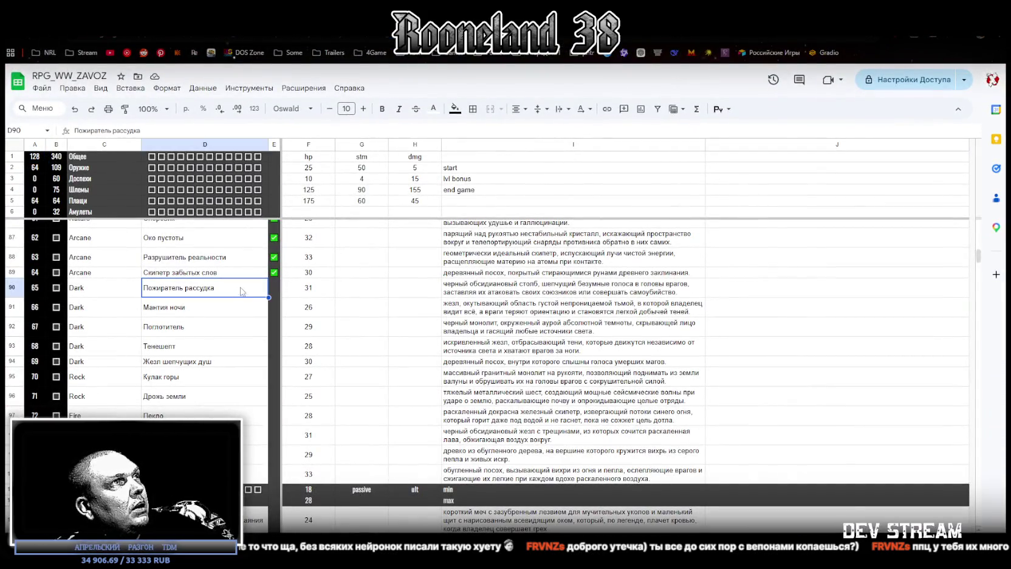
left_click(275, 289)
left_click_drag(274, 292, 275, 328)
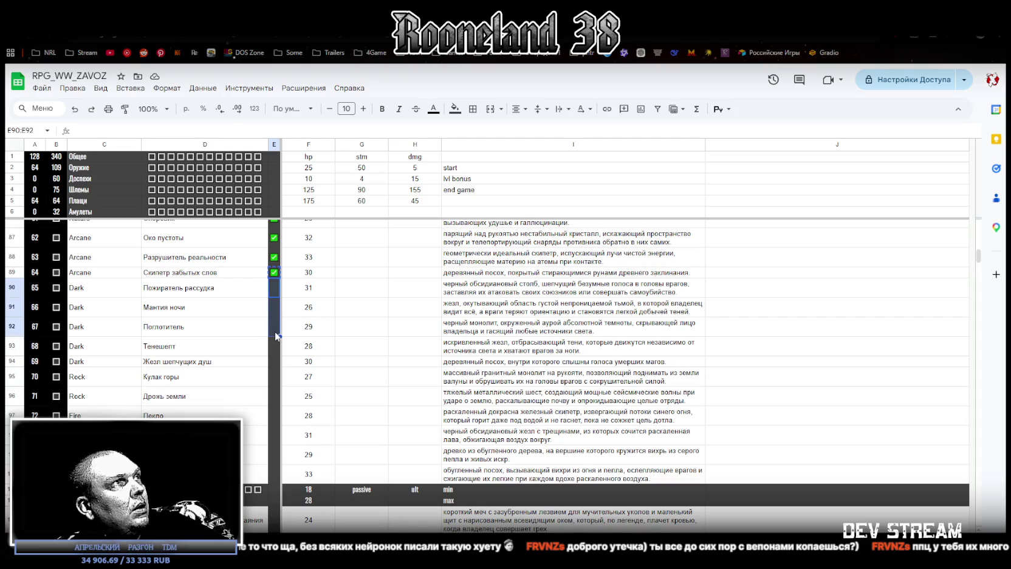
key("space")
left_click(275, 348)
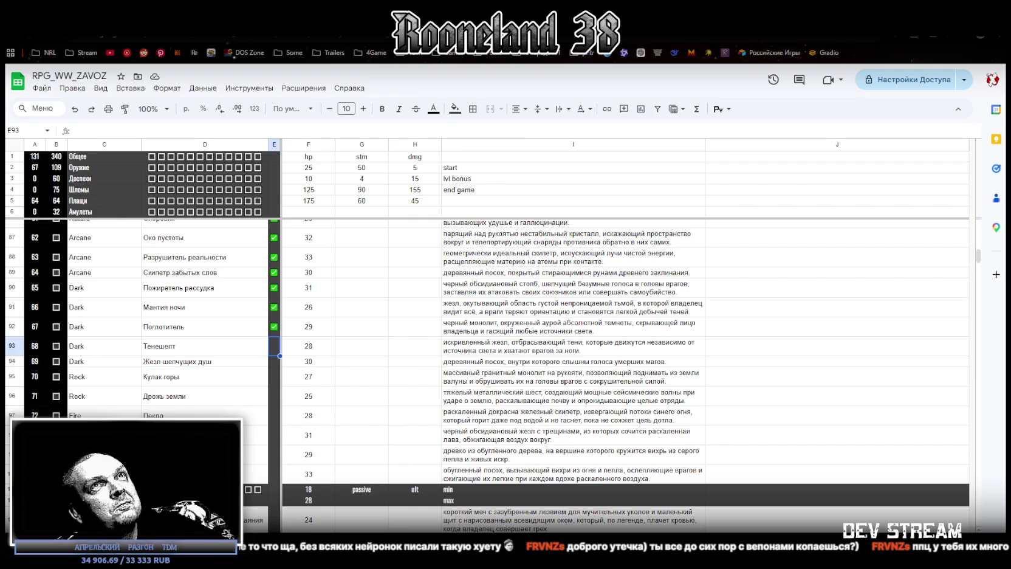
key("alt+Tab")
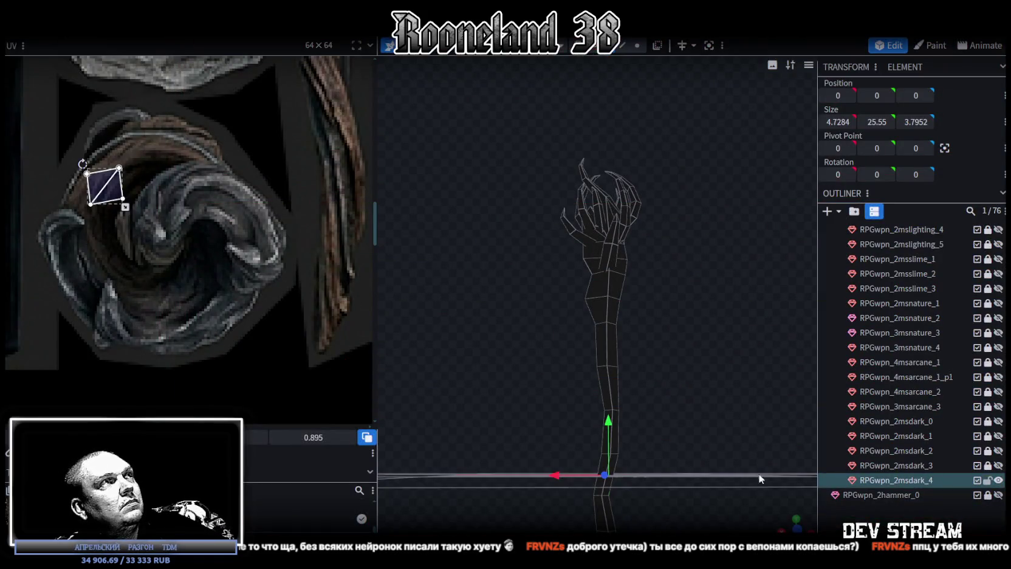
Select a face near the staff's hand and zoom the UV editor onto its stick UVs
scroll(212, 318, "down", 2)
scroll(212, 319, "down", 3)
scroll(618, 343, "up", 2)
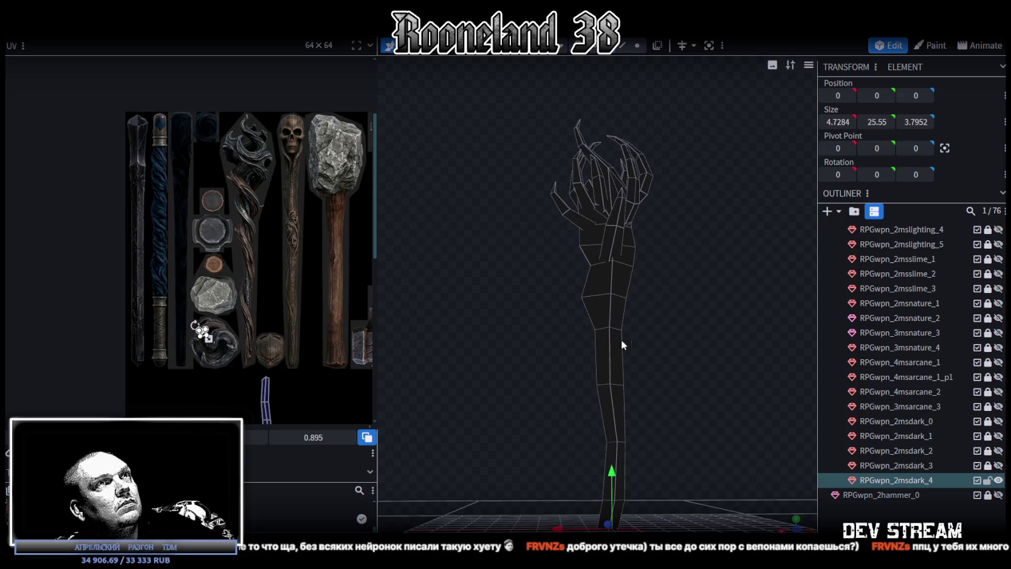
scroll(667, 387, "down", 3)
left_click(596, 294)
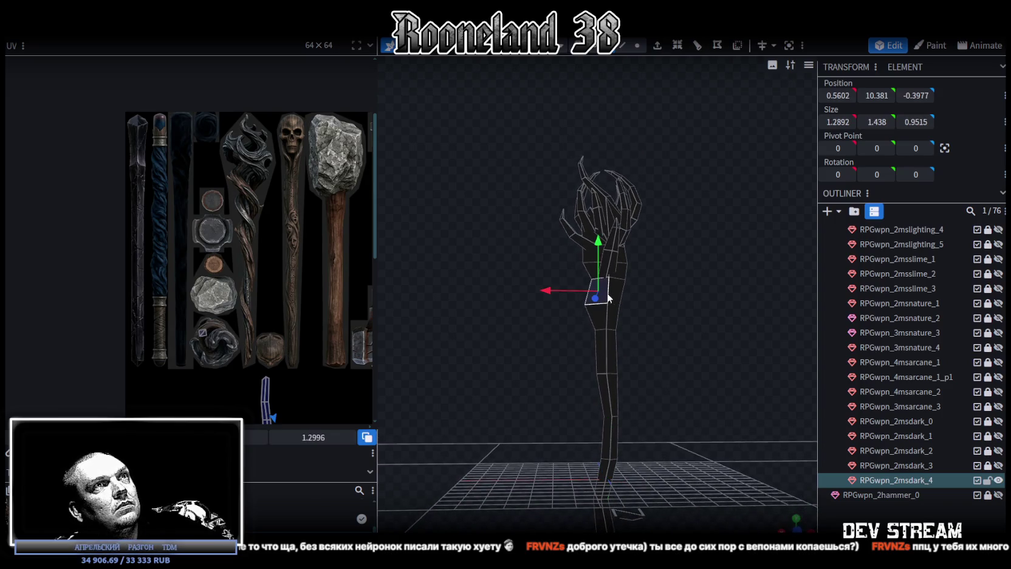
left_click_drag(641, 358, 638, 366)
scroll(230, 230, "up", 2)
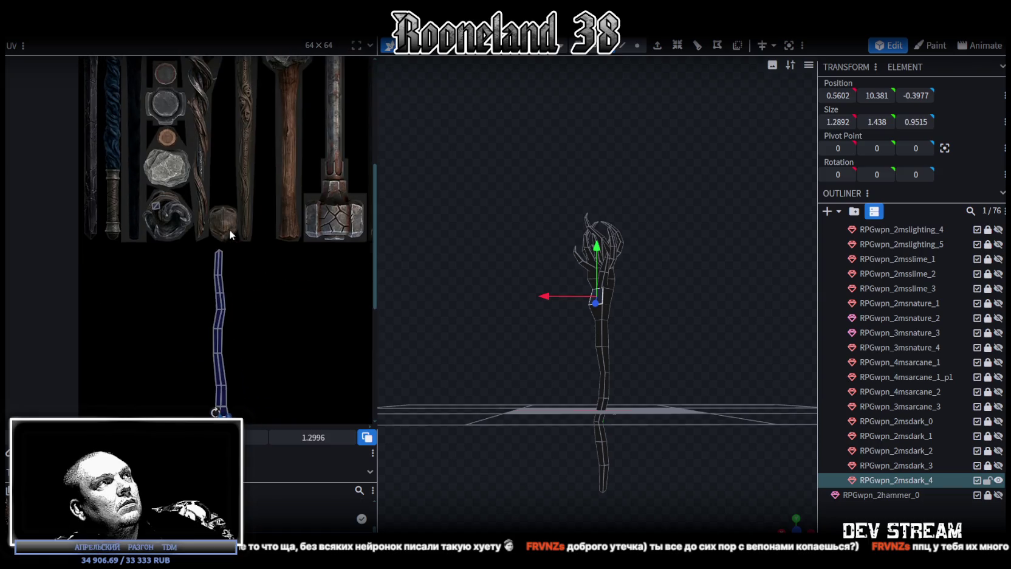
scroll(245, 270, "down", 4)
scroll(234, 293, "up", 2)
mouse_move(233, 293)
middle_mouse_down()
mouse_move(275, 314)
mouse_move(323, 307)
middle_mouse_up()
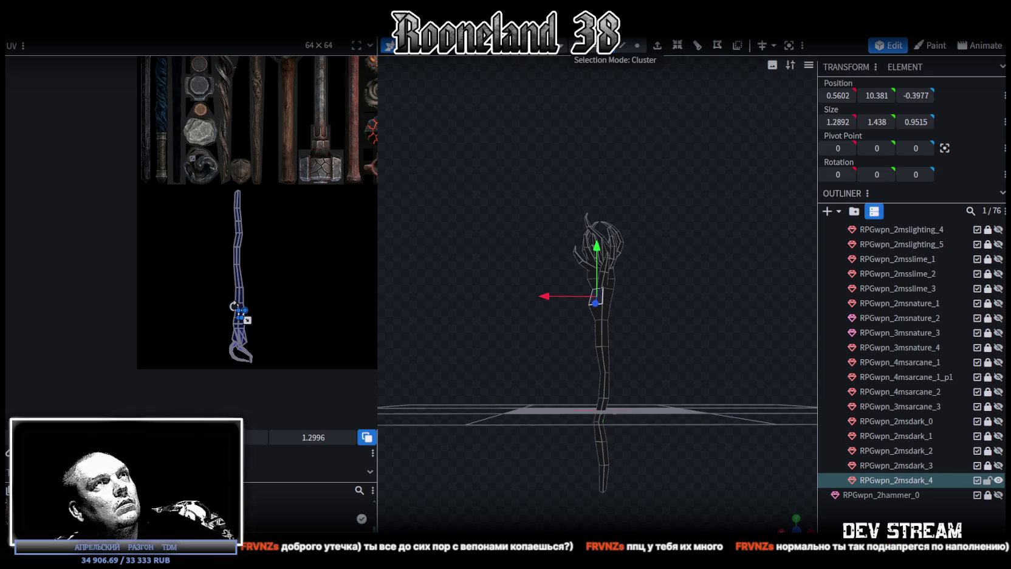
Select the whole stick mesh, shift its UV strip up and right, then pick a base face
double_click(603, 334)
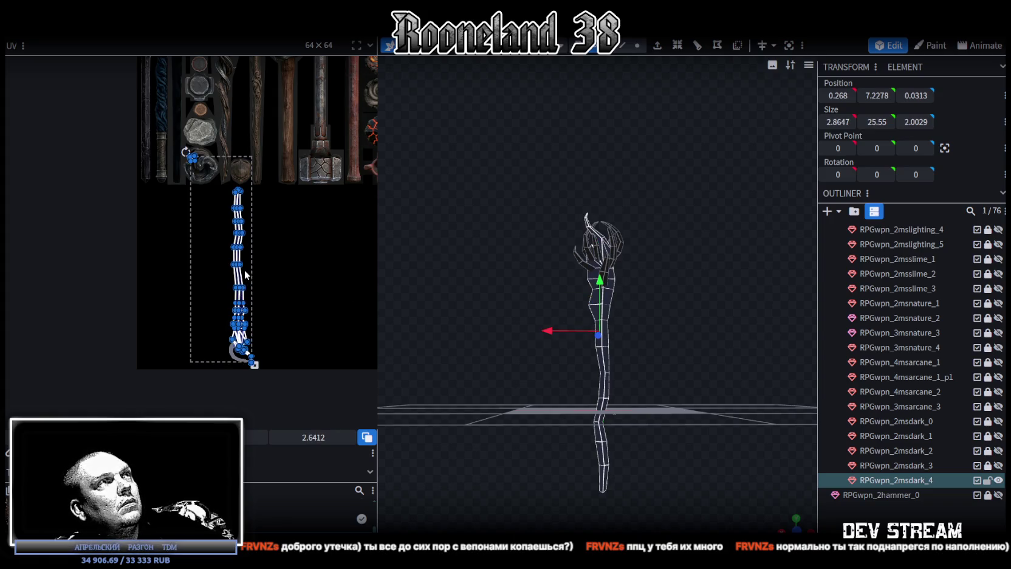
left_click_drag(242, 279, 280, 258)
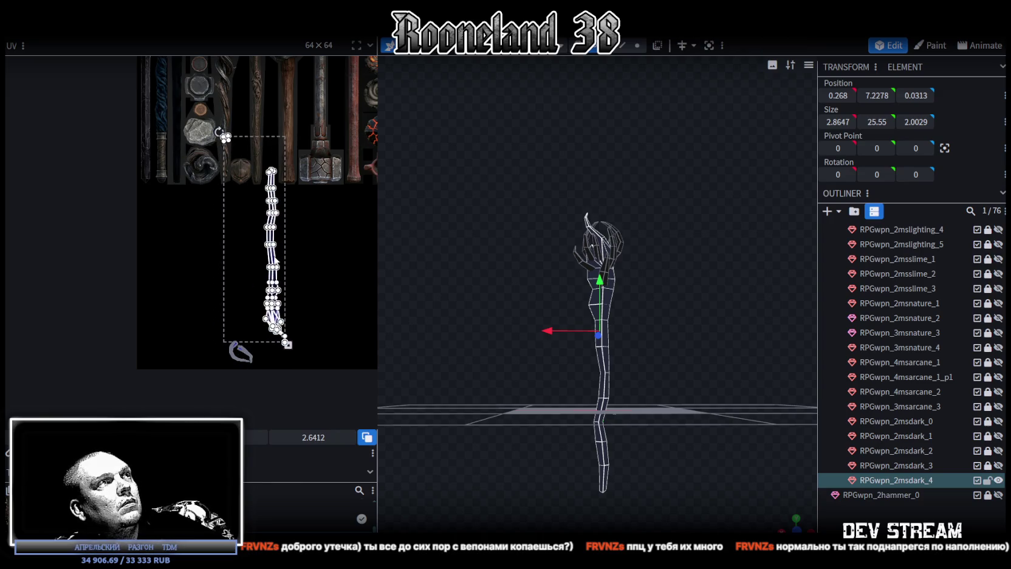
scroll(217, 137, "up", 5)
left_click(235, 148)
Place the small base face on the swirl texture and nudge it slightly across
left_click_drag(236, 149, 137, 213)
scroll(146, 212, "up", 3)
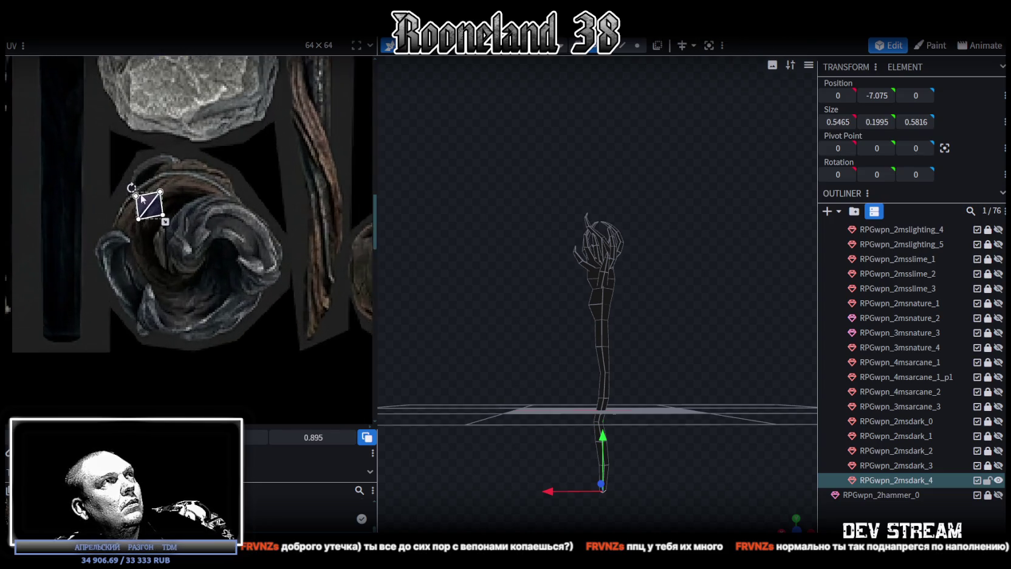
scroll(152, 224, "up", 2)
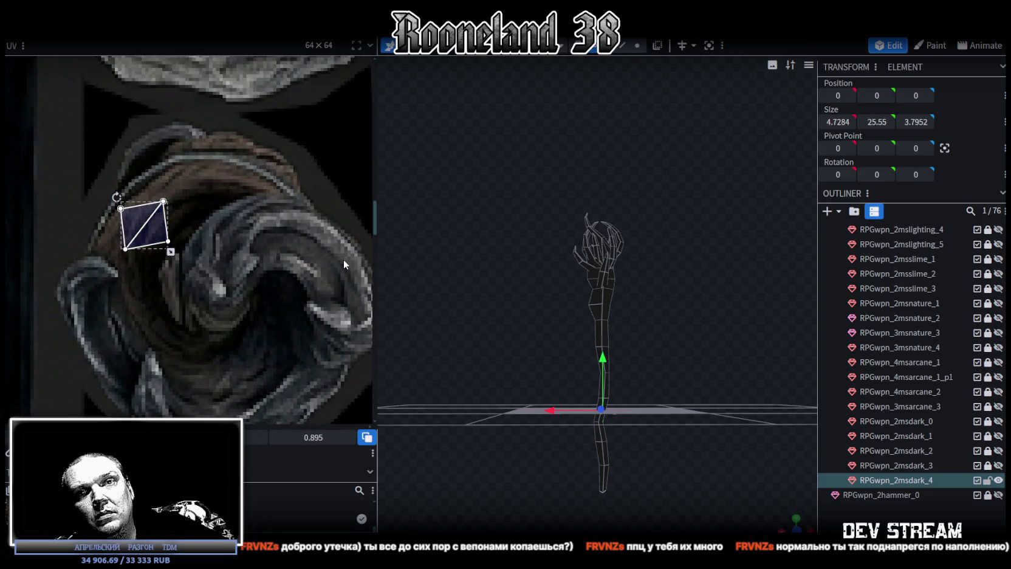
scroll(343, 257, "down", 3)
scroll(332, 243, "down", 2)
middle_click_drag(321, 233, 313, 233)
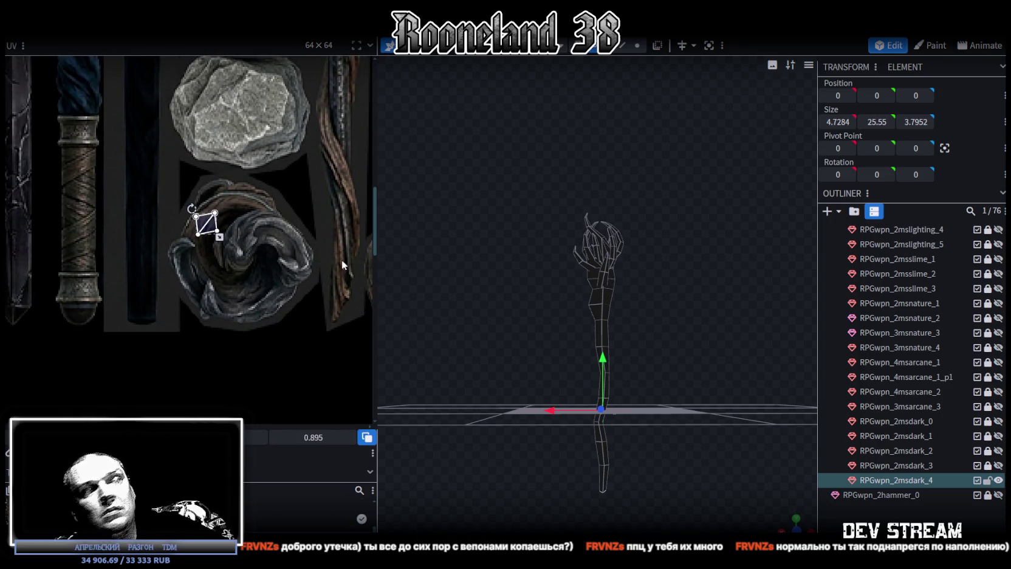
Move the strip's tip faces down and to the left
scroll(157, 233, "down", 2)
scroll(258, 260, "down", 2)
scroll(230, 139, "down", 2)
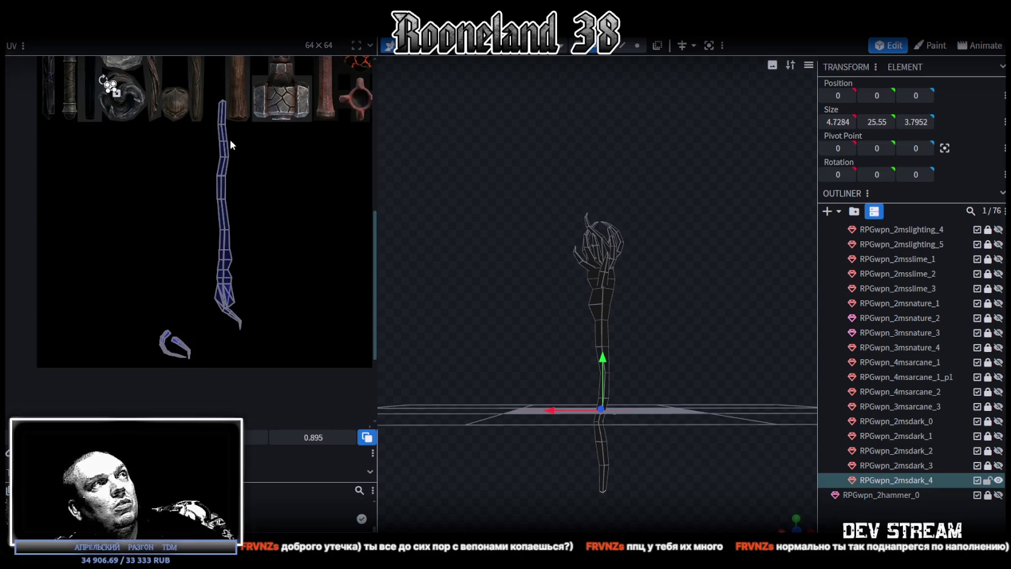
scroll(247, 331, "up", 1)
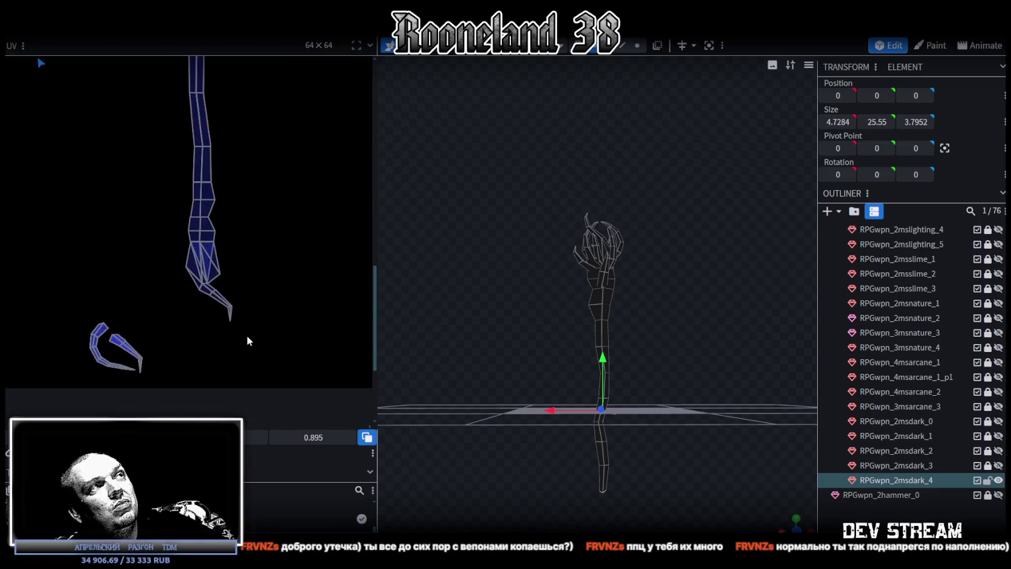
scroll(247, 335, "up", 3)
mouse_move(247, 330)
left_mouse_down()
mouse_move(164, 246)
mouse_move(119, 306)
left_mouse_up()
scroll(172, 239, "down", 2)
middle_click_drag(172, 239, 204, 314)
left_click(179, 110)
Flip the whole staff strip vertically and lay it along the atlas's blue shaft texture
left_click_drag(147, 72, 270, 362)
scroll(266, 344, "down", 2)
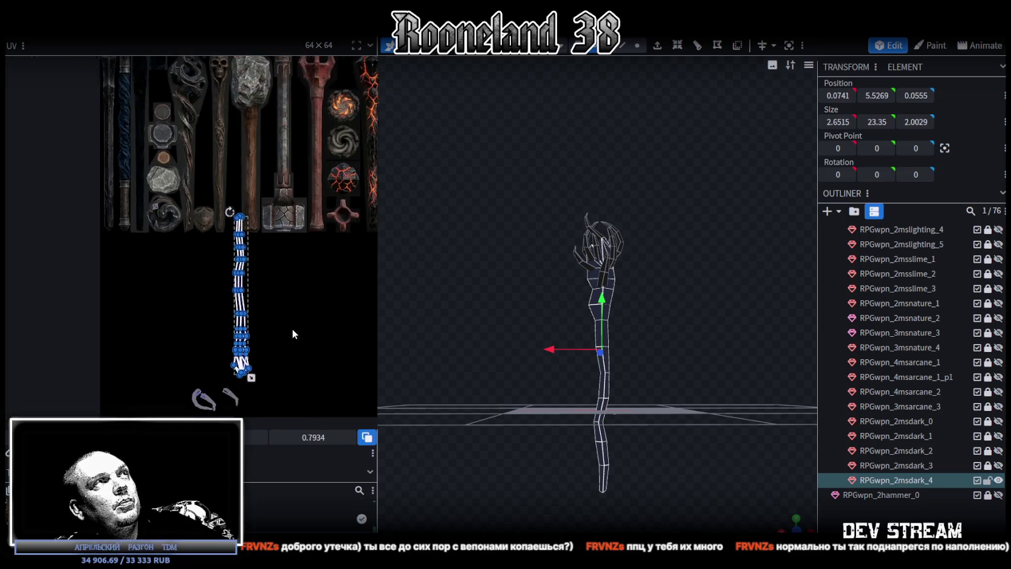
left_click_drag(260, 340, 221, 262)
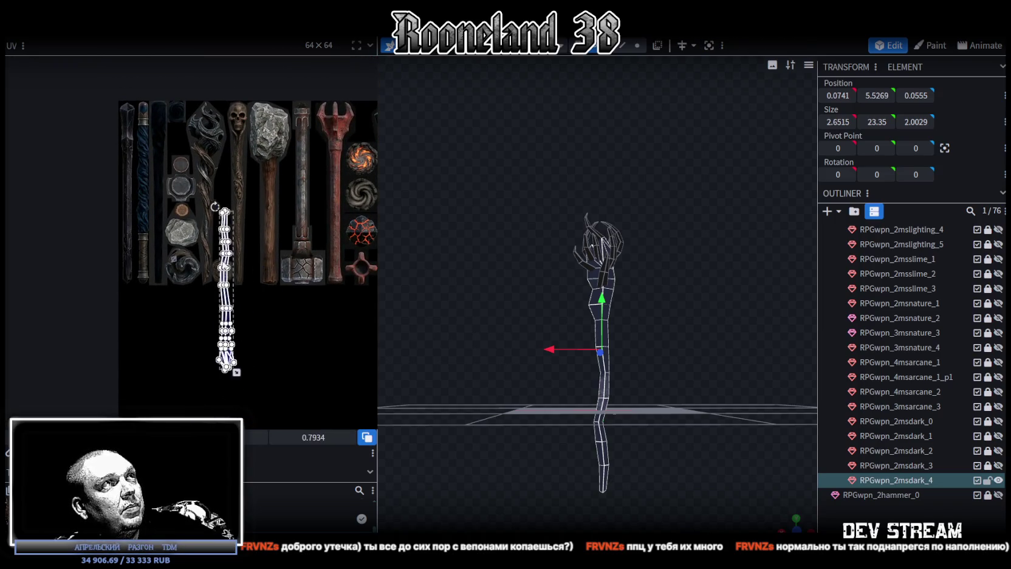
key("y")
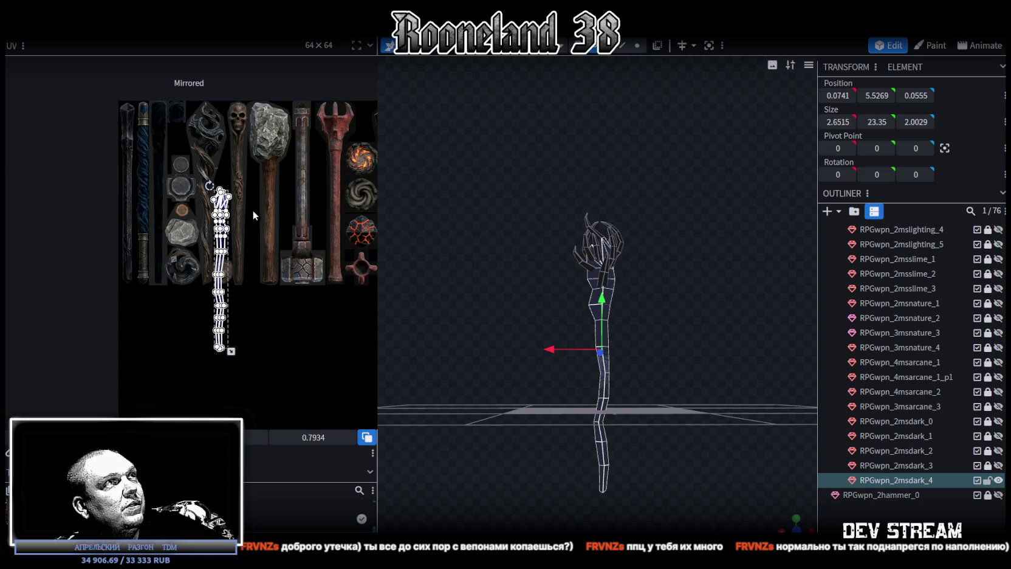
left_click_drag(223, 246, 207, 182)
scroll(262, 265, "up", 2)
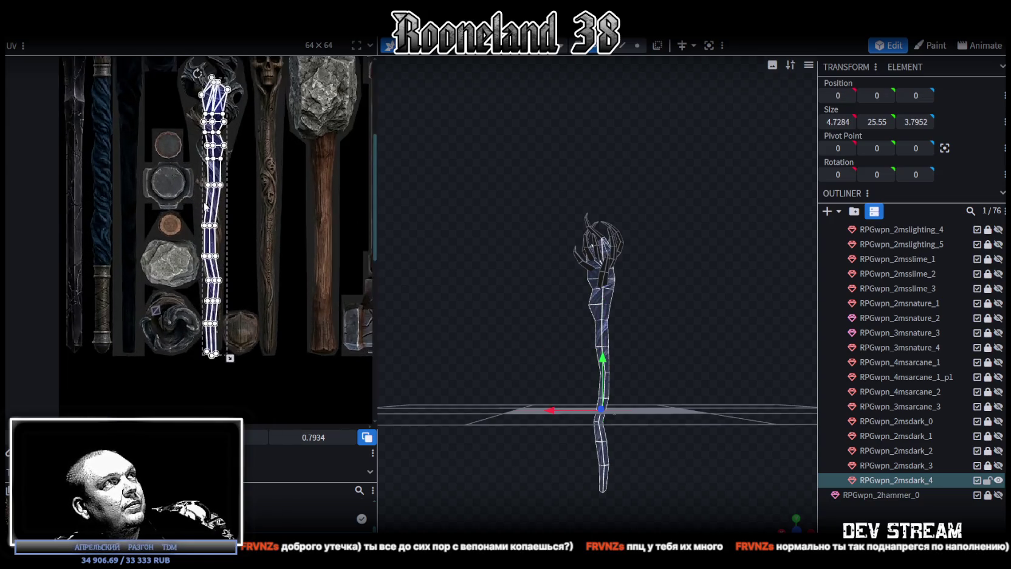
scroll(263, 265, "up", 2)
scroll(262, 266, "up", 2)
scroll(262, 266, "up", 2)
scroll(262, 265, "up", 2)
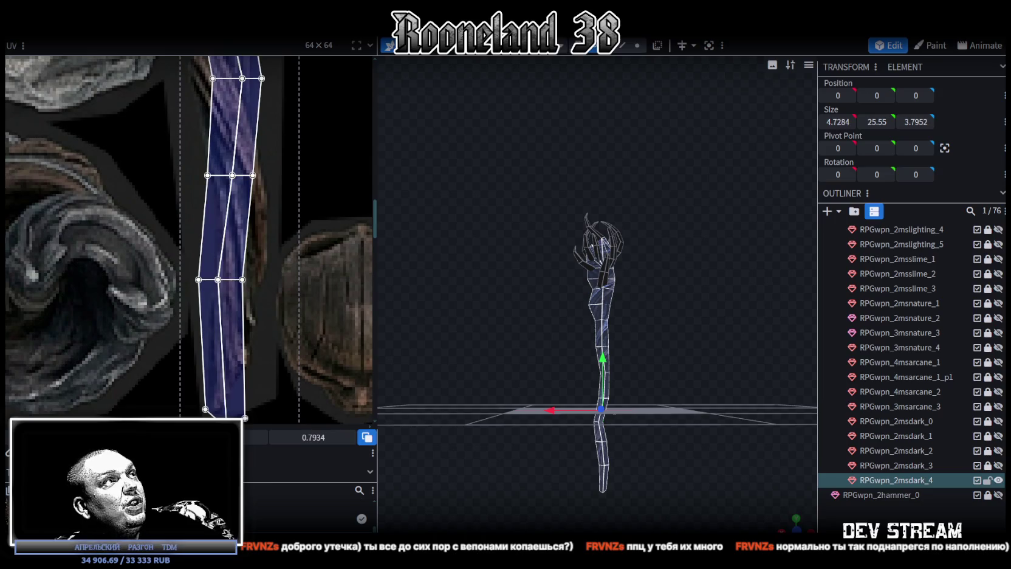
mouse_move(247, 342)
left_mouse_down()
mouse_move(224, 313)
mouse_move(222, 321)
left_mouse_up()
Shift the strip's middle vertex row right and its bottom-left vertex further left
left_click_drag(197, 239, 260, 275)
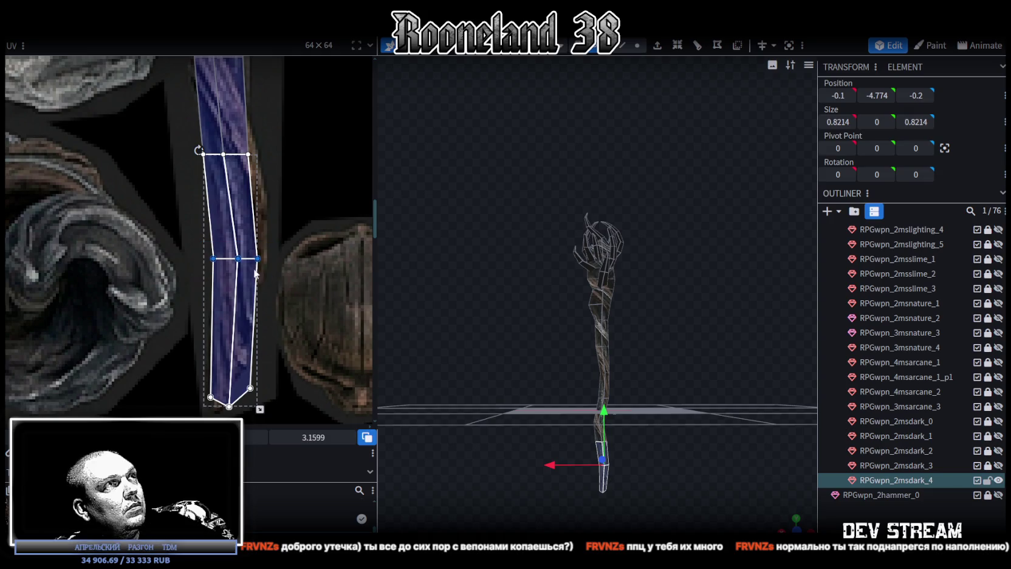
left_click_drag(238, 258, 244, 258)
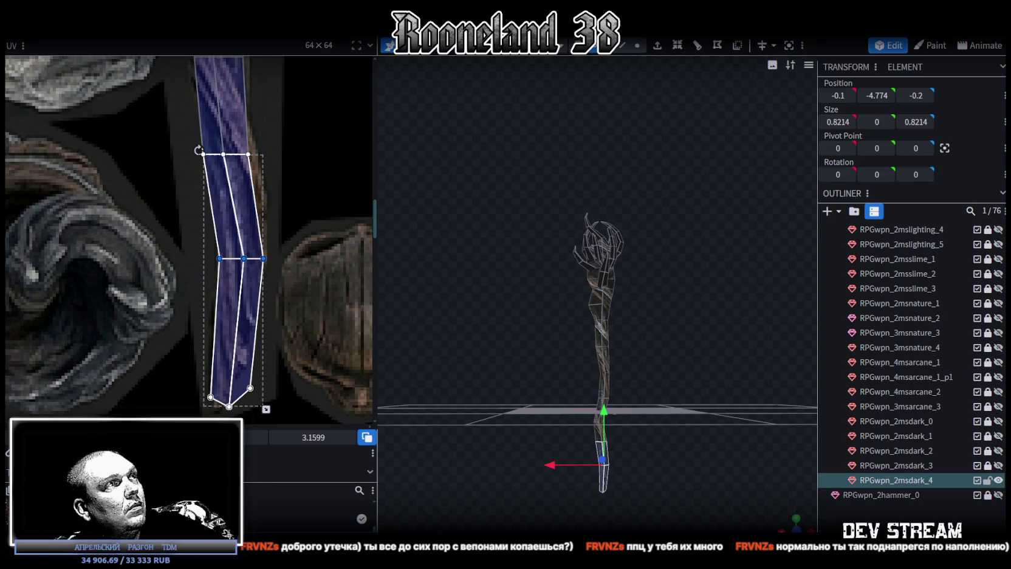
scroll(216, 419, "up", 2)
scroll(216, 419, "up", 2)
mouse_move(185, 310)
left_mouse_down()
mouse_move(240, 362)
mouse_move(224, 352)
left_mouse_up()
left_click_drag(303, 326, 266, 276)
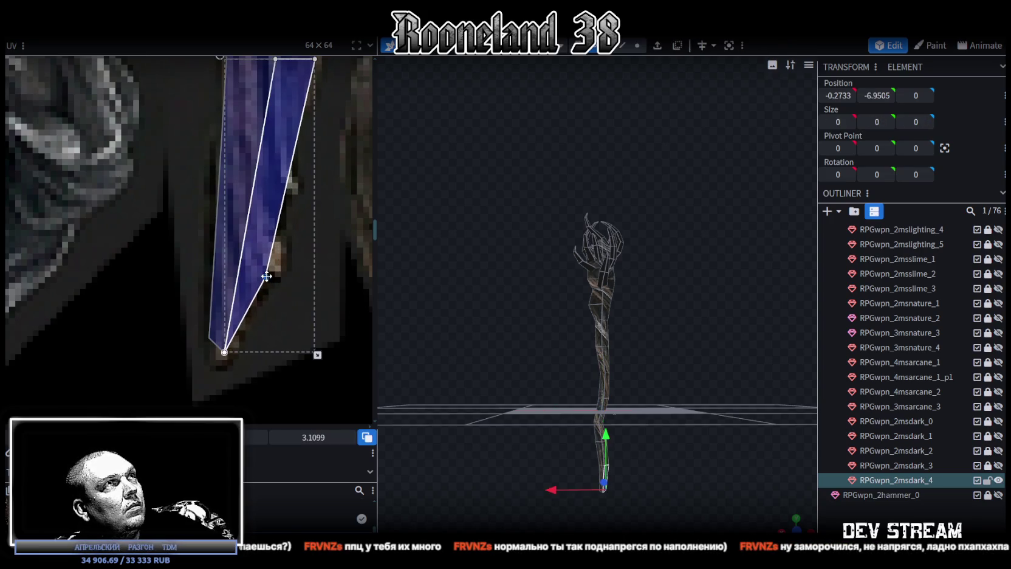
scroll(266, 276, "down", 3)
scroll(308, 243, "up", 4)
scroll(304, 243, "up", 2)
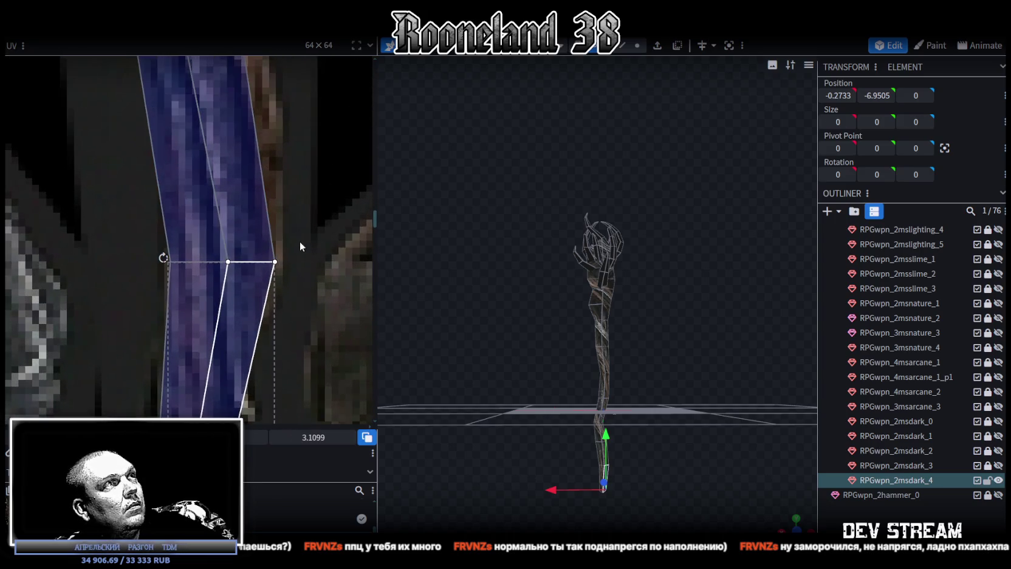
scroll(251, 268, "down", 2)
Nudge the strip's upper vertex rows right and the middle row left to follow the shaft
left_click_drag(154, 160, 260, 226)
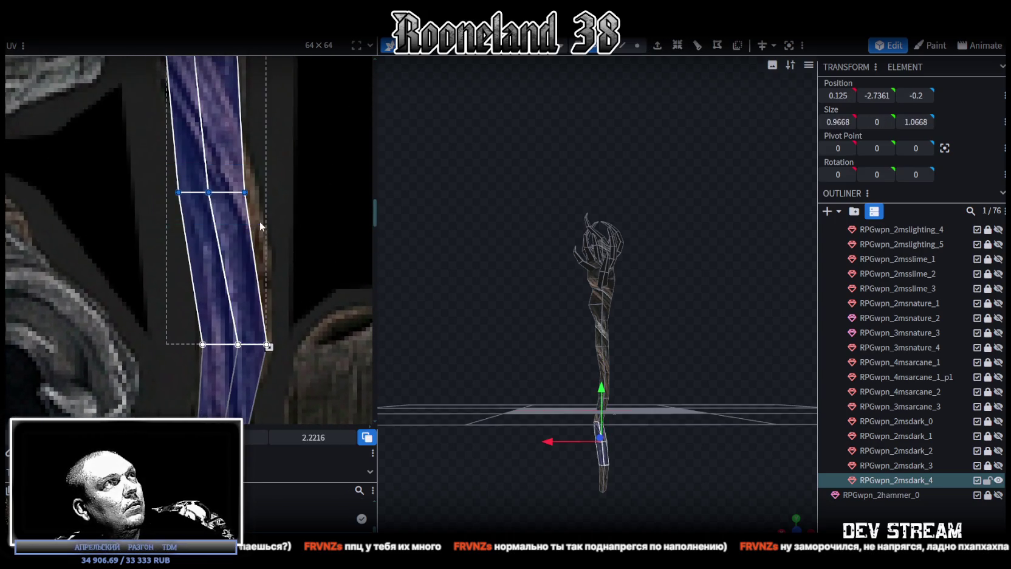
key("Right")
key("Right")
scroll(218, 349, "down", 3)
left_click_drag(204, 283, 218, 299)
scroll(218, 299, "up", 3)
left_click_drag(340, 304, 204, 249)
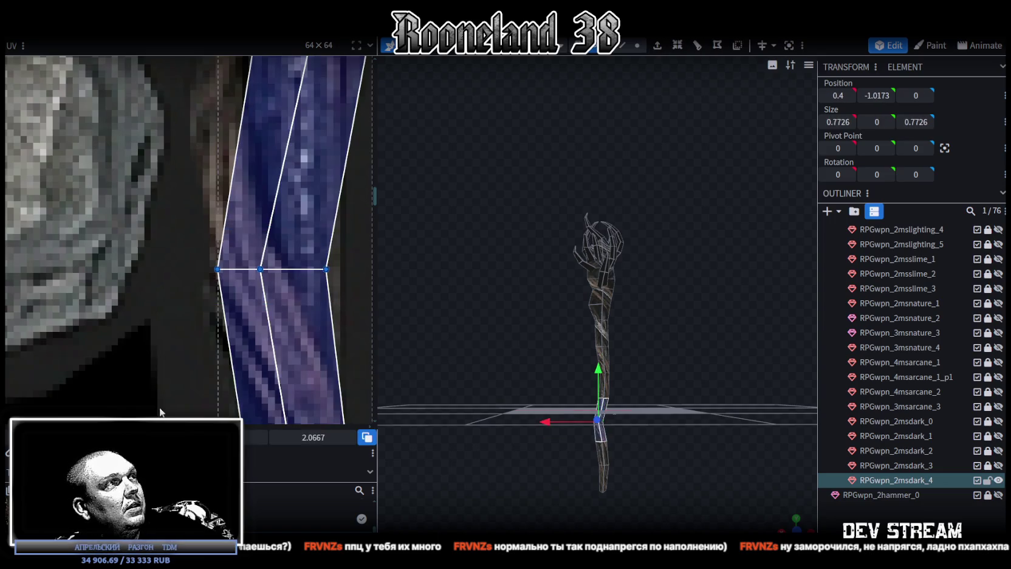
key("Right")
scroll(297, 289, "down", 5)
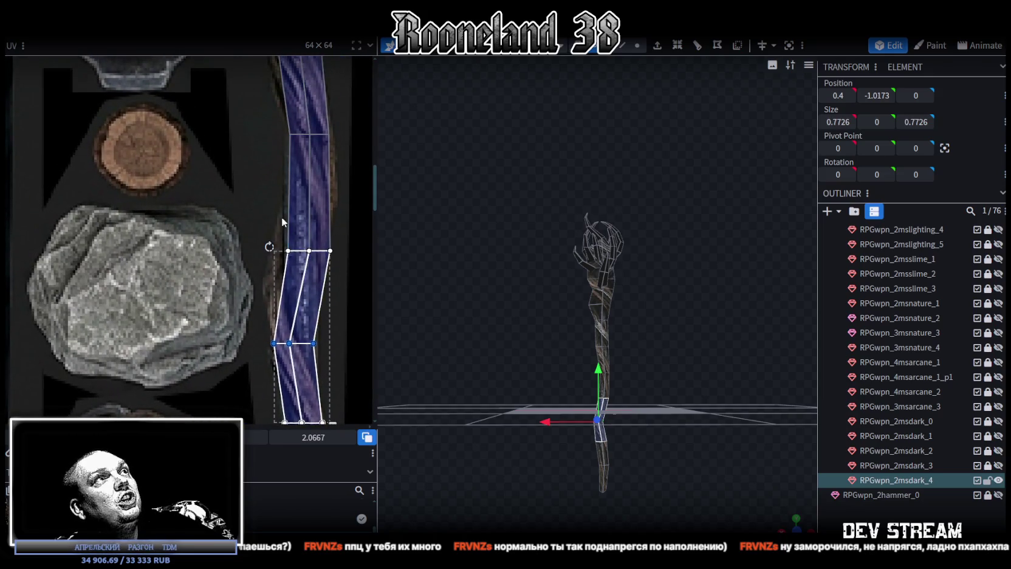
left_click_drag(258, 212, 362, 280)
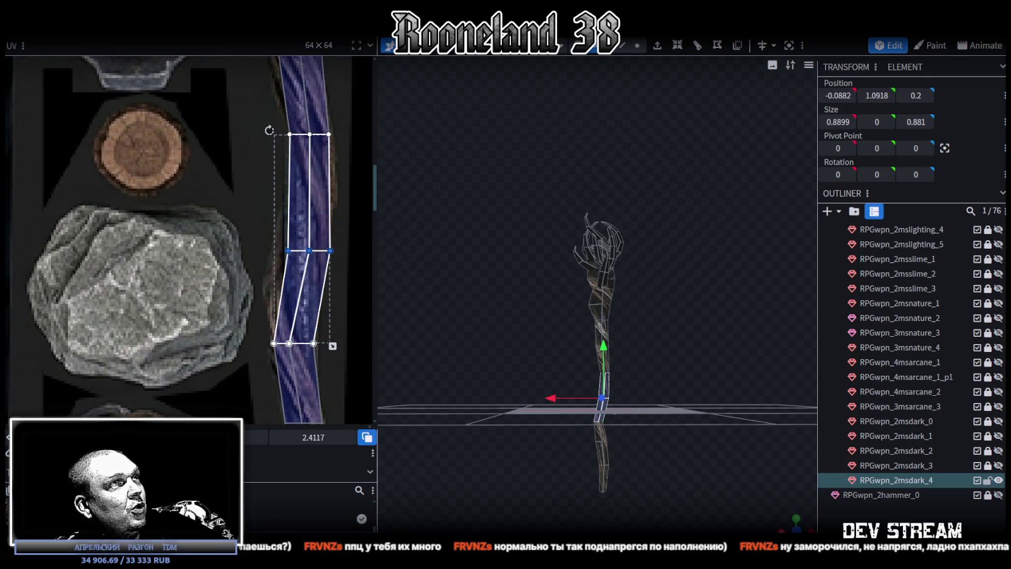
key("Left")
key("Left")
key("Left")
key("Left")
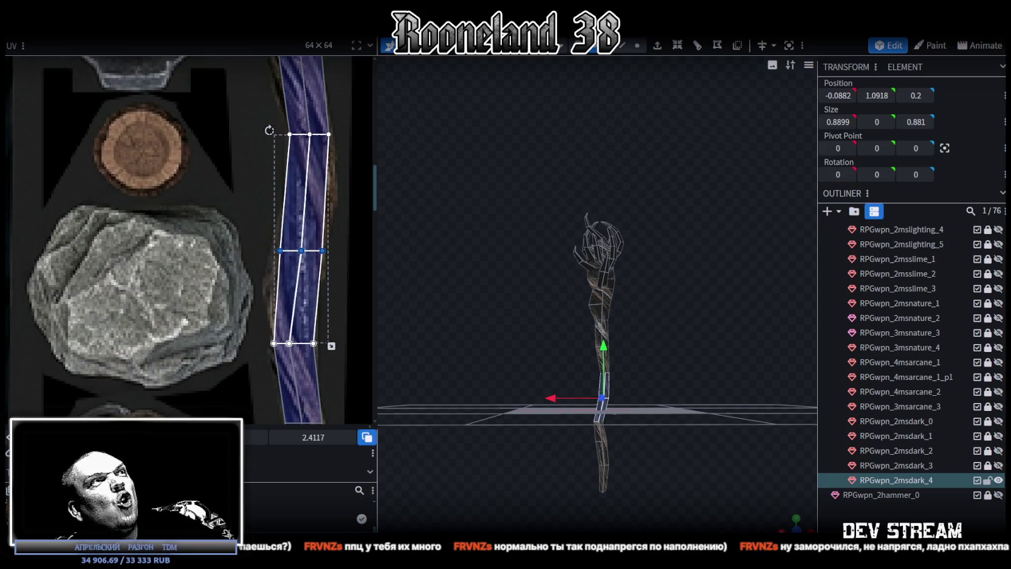
key("Left")
Step the left edge vertices and one edge's middle vertex leftward along the shaft
scroll(244, 310, "up", 3)
scroll(255, 272, "up", 3)
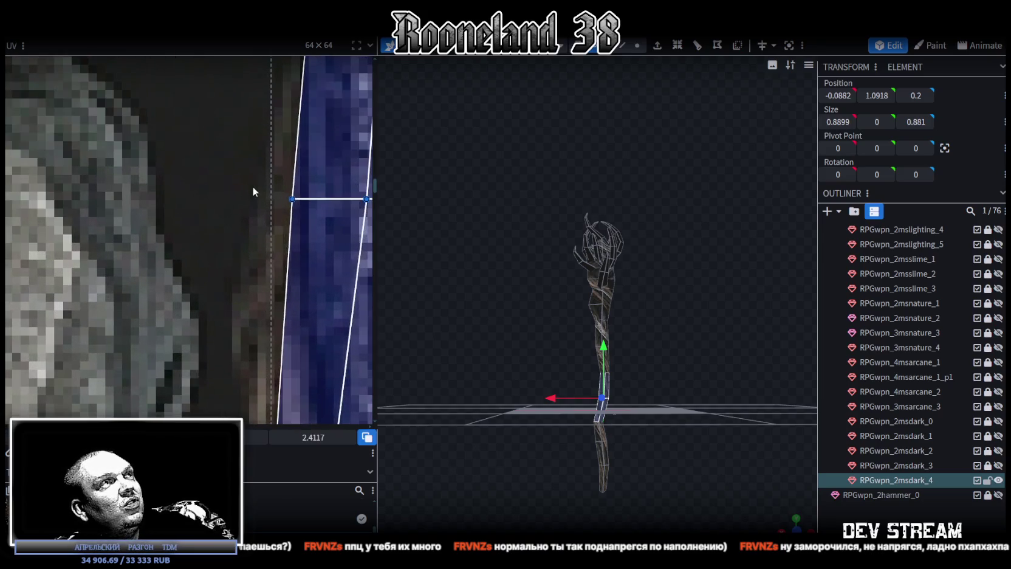
left_click_drag(258, 181, 338, 231)
key("Left")
key("Left")
key("Left")
key("Left")
key("Left")
key("Left")
key("Left")
key("Left")
scroll(277, 291, "down", 3)
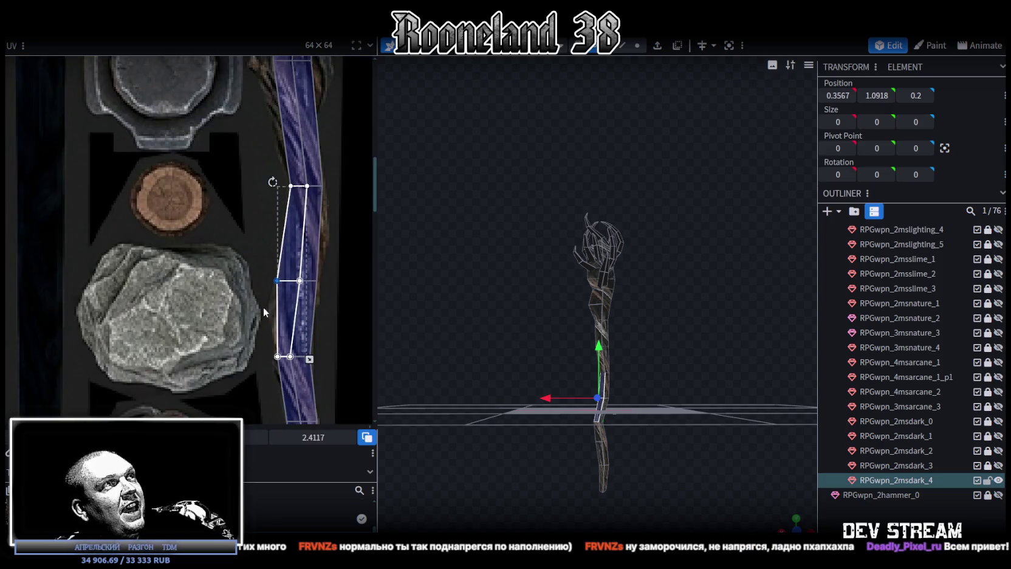
scroll(275, 219, "up", 3)
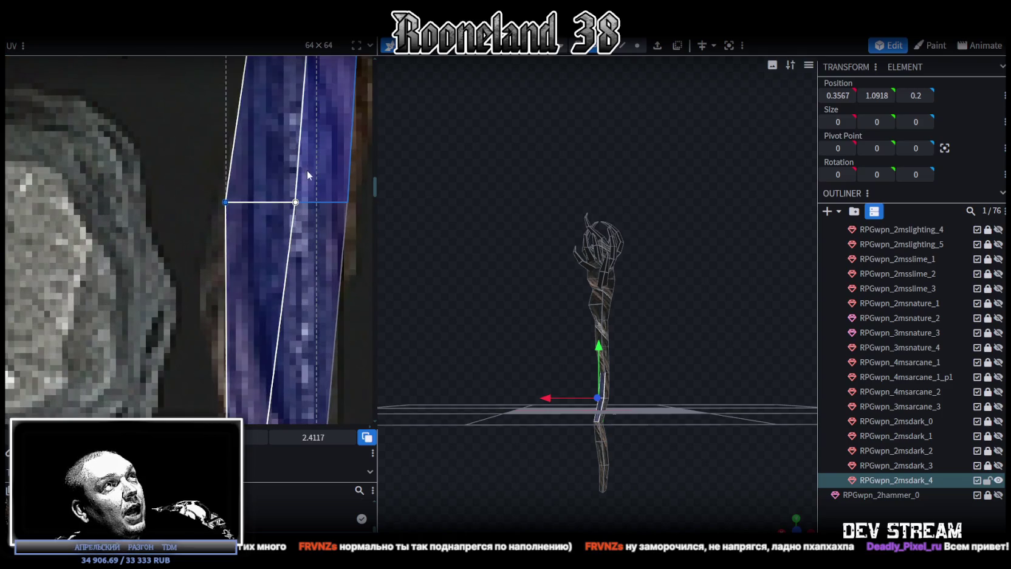
left_click(326, 290)
left_click_drag(271, 186, 358, 216)
left_click_drag(294, 202, 285, 202)
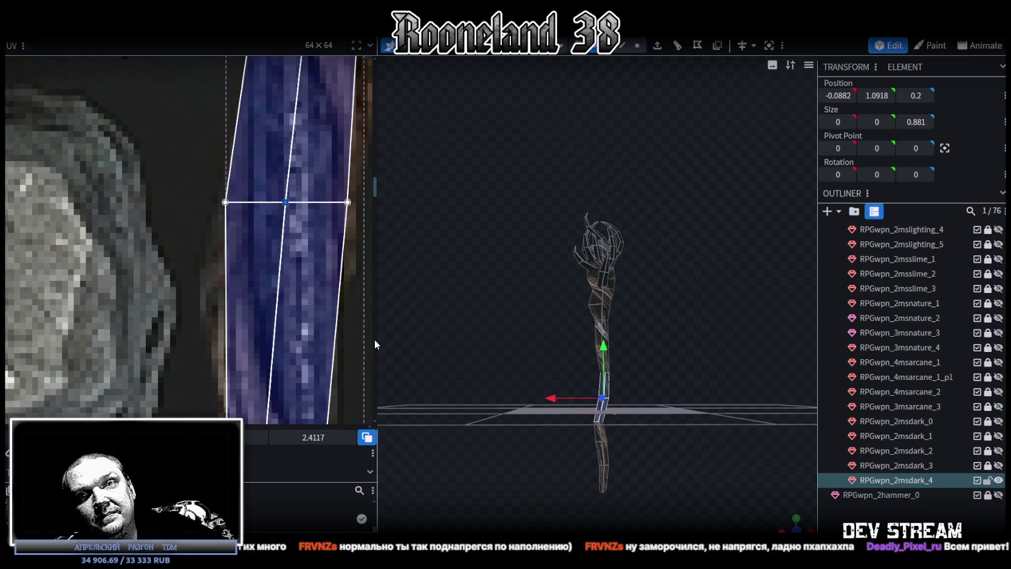
left_click_drag(376, 332, 358, 341)
Collapse a row of three vertices into one and slide it left to reshape the strip edge
scroll(281, 368, "down", 2)
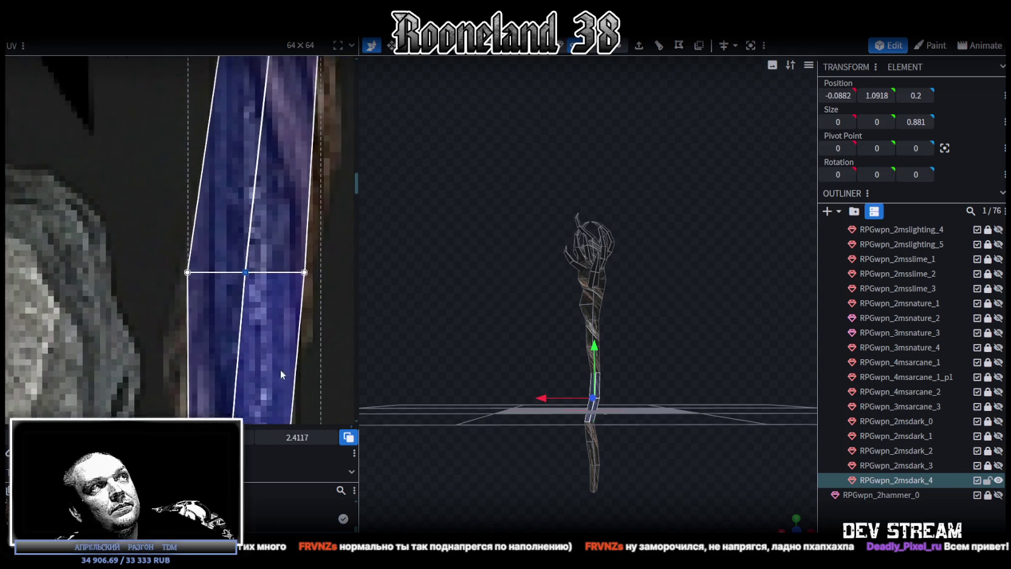
scroll(259, 314, "down", 1)
scroll(259, 310, "up", 1)
scroll(255, 279, "up", 1)
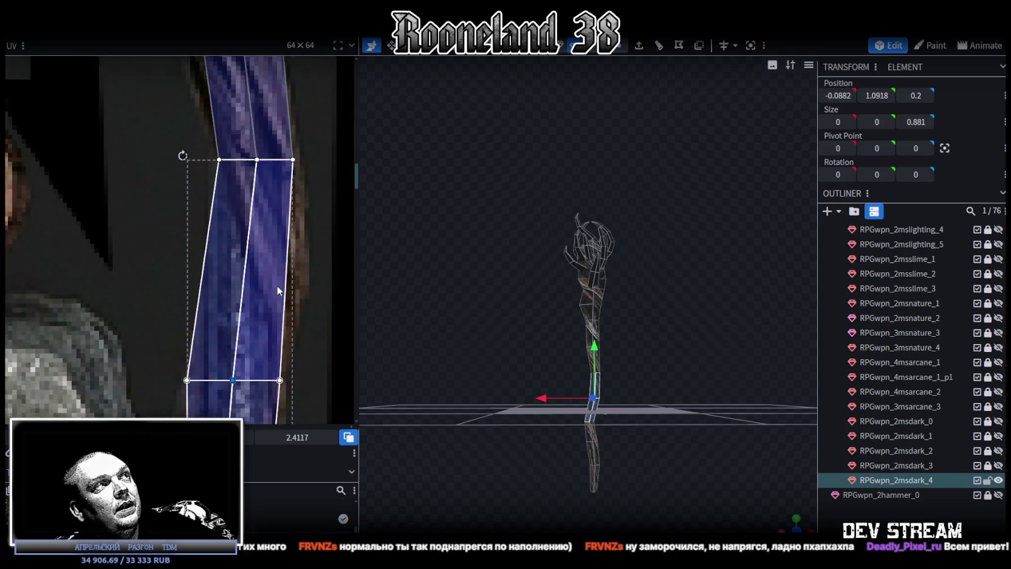
scroll(265, 348, "up", 1)
left_click(278, 221)
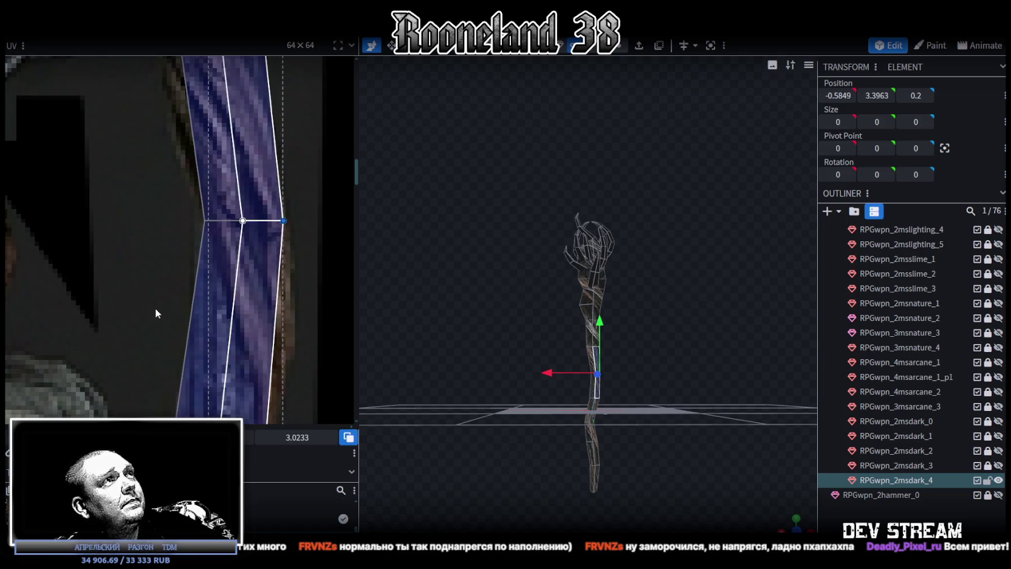
scroll(155, 308, "down", 2)
scroll(151, 171, "up", 1)
scroll(158, 151, "up", 1)
scroll(164, 128, "up", 1)
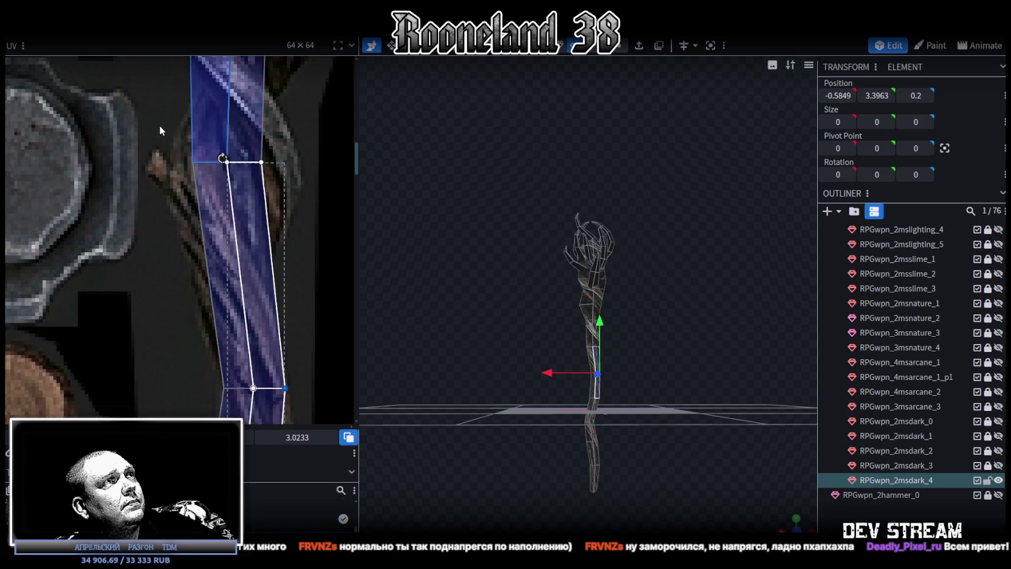
left_click_drag(157, 130, 307, 189)
key("Delete")
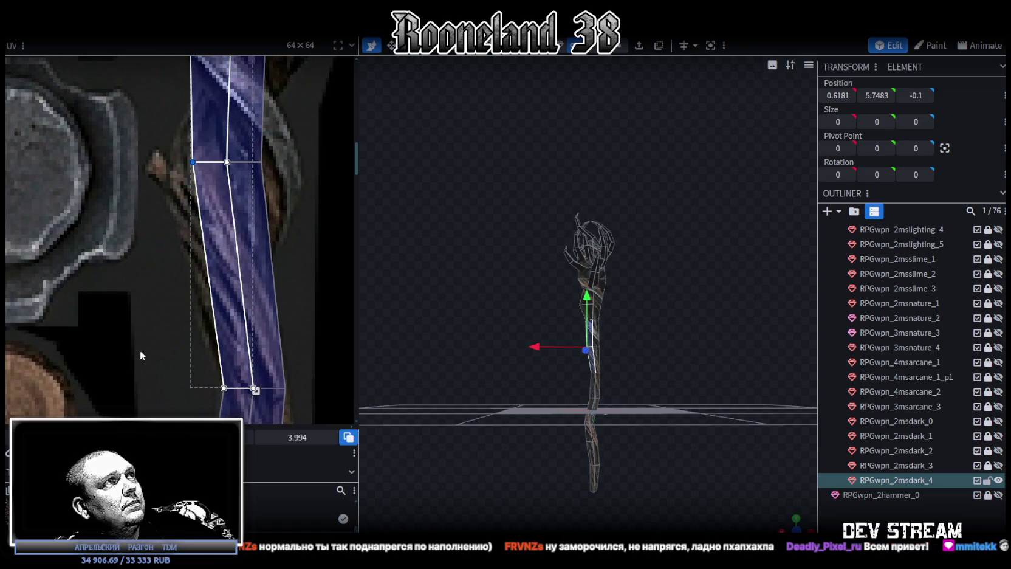
left_click_drag(192, 162, 175, 162)
Reposition the face's right-side vertex so it follows the blue staff strip
scroll(243, 304, "down", 1)
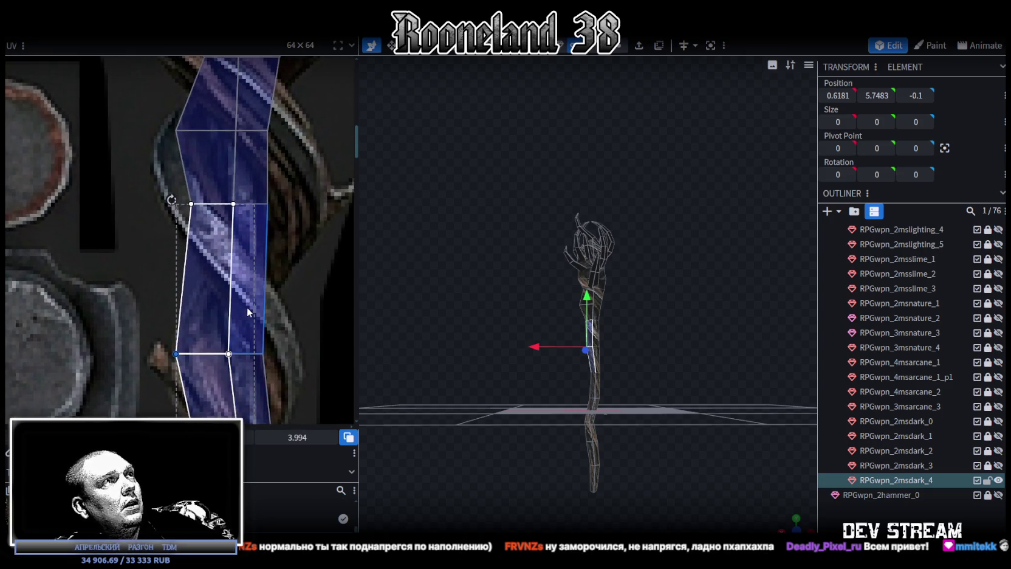
scroll(298, 318, "down", 1)
scroll(298, 298, "down", 1)
scroll(299, 267, "down", 1)
left_click(242, 302)
scroll(305, 326, "down", 1)
mouse_move(305, 327)
middle_mouse_down()
mouse_move(294, 243)
mouse_move(281, 236)
middle_mouse_up()
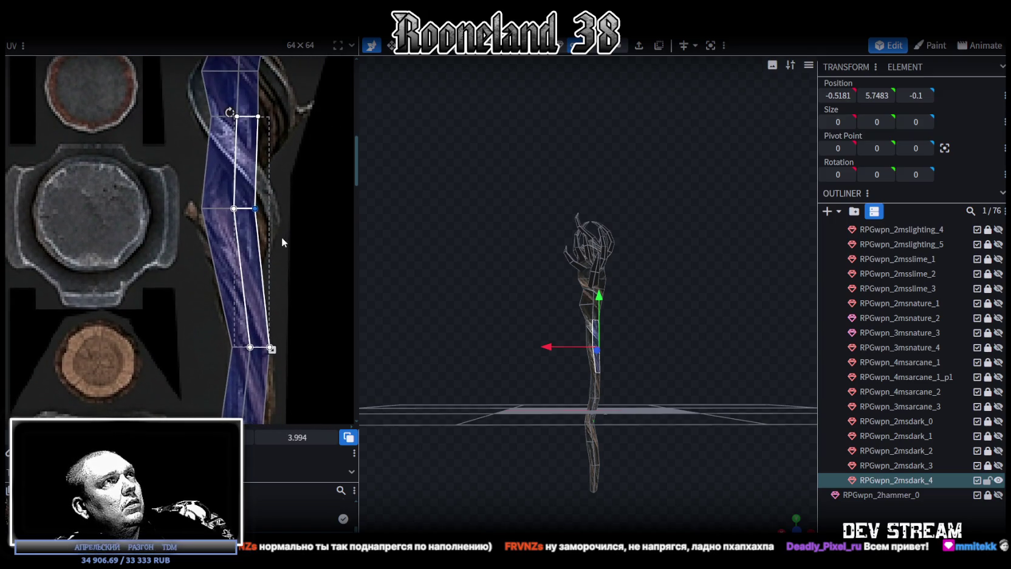
scroll(595, 338, "up", 3)
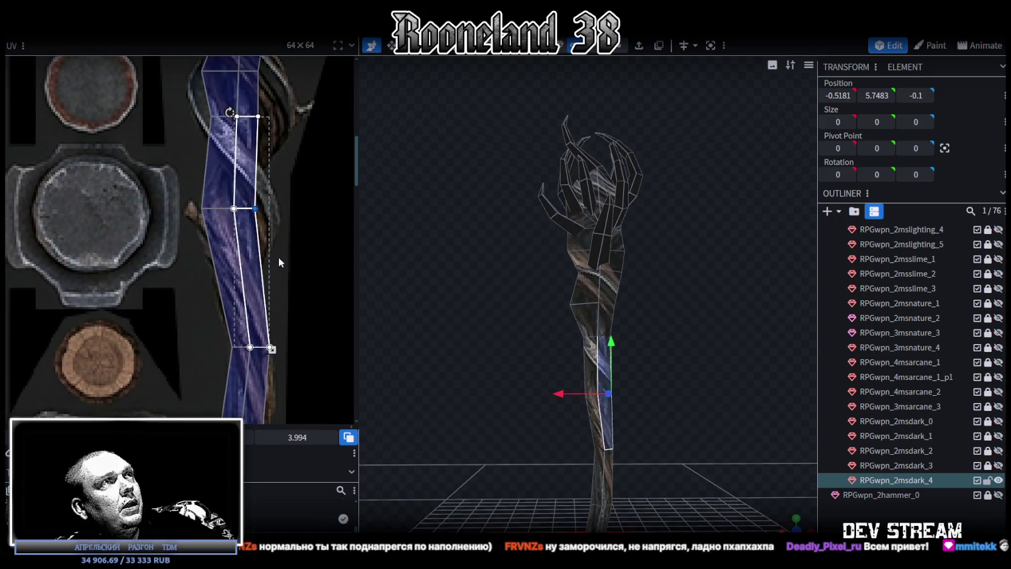
scroll(286, 250, "down", 1)
scroll(292, 247, "down", 1)
left_click(604, 359)
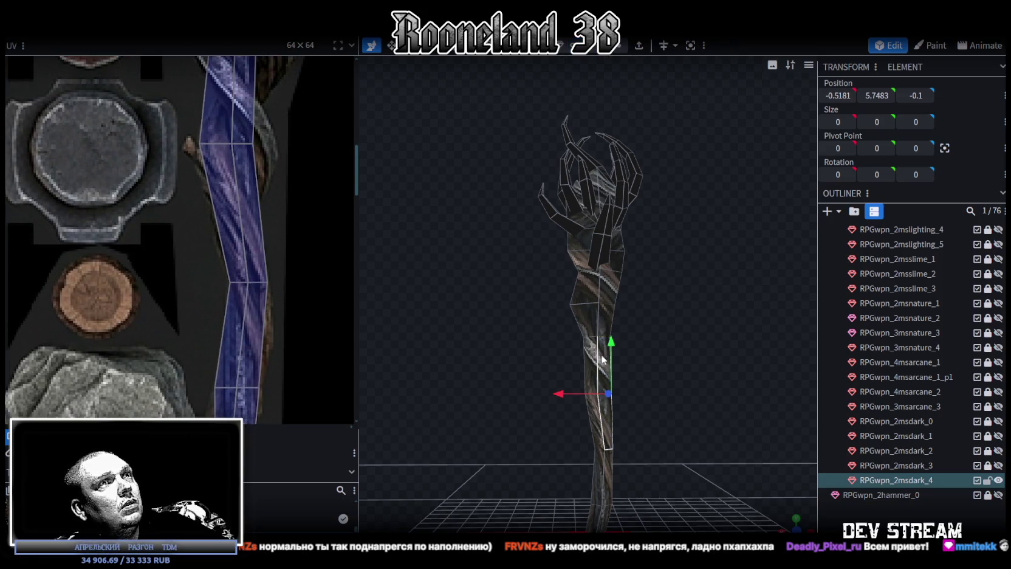
Add a loop cut across the lower staff shaft on the selected shaft edge
left_click(581, 349)
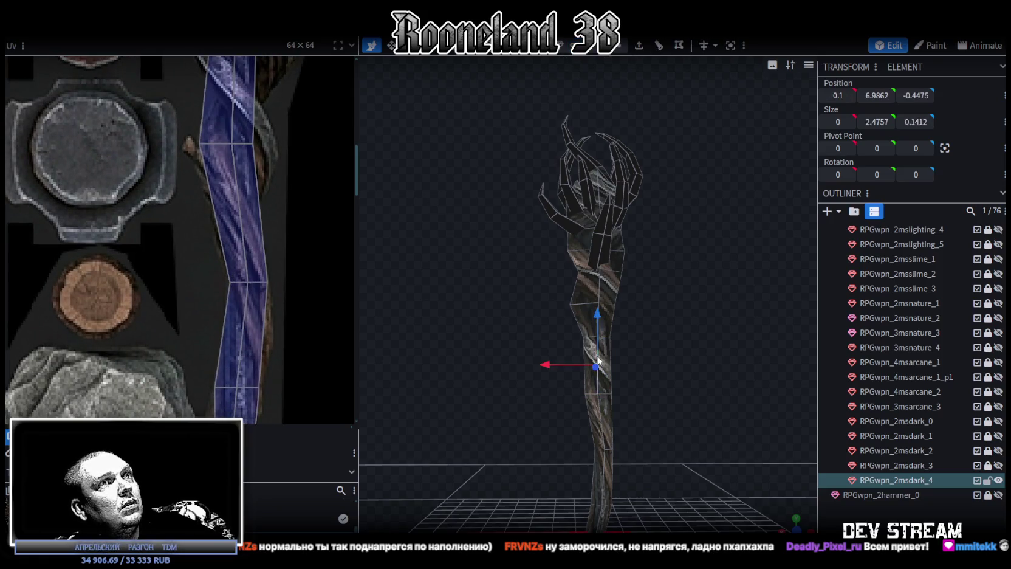
left_click(659, 46)
scroll(228, 183, "up", 1)
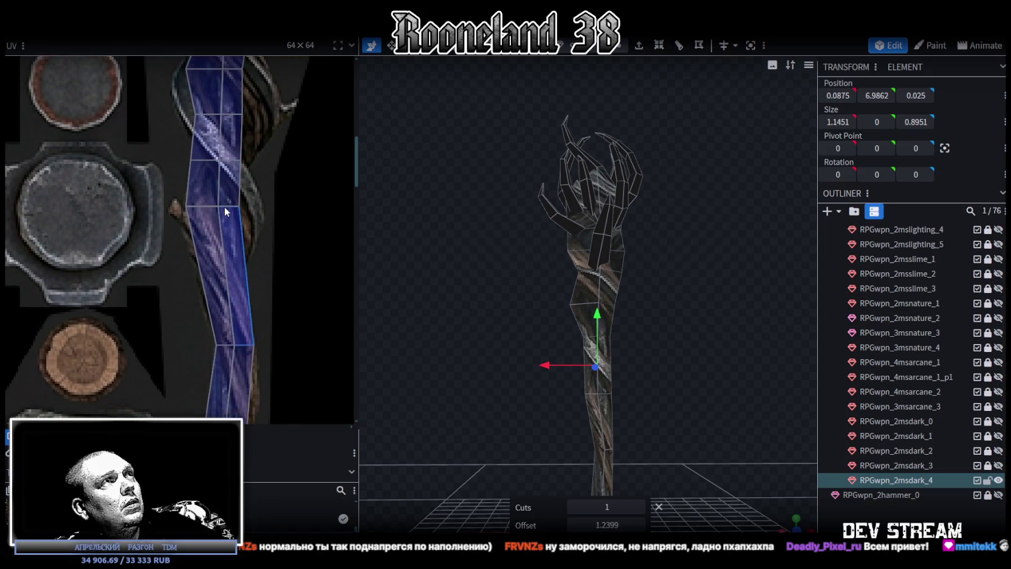
left_click(602, 418)
left_click(659, 46)
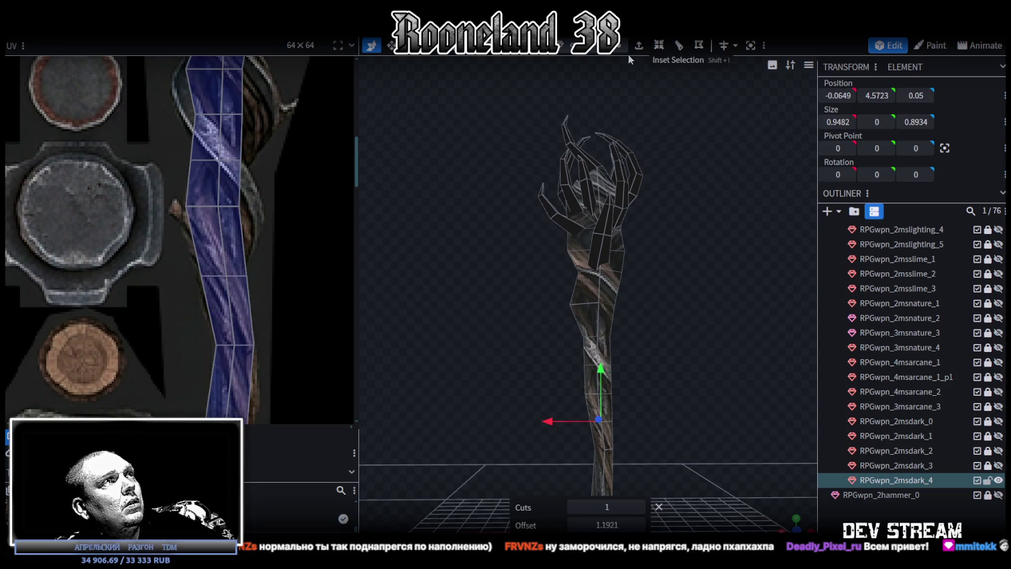
scroll(233, 286, "up", 5)
Pull a UV vertex left onto the strip and move the new UV row up the strip
left_click(249, 253)
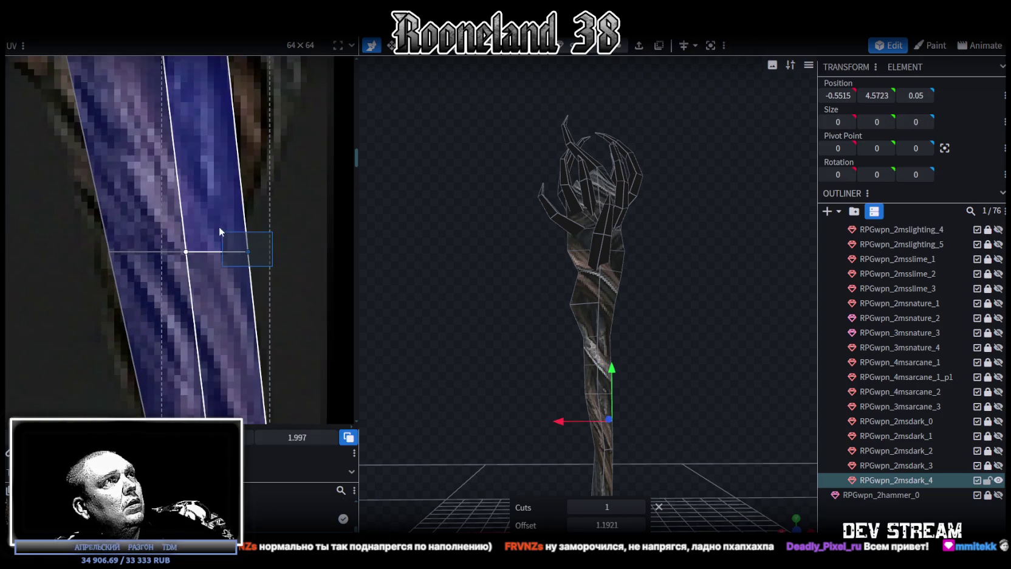
left_click_drag(248, 251, 236, 251)
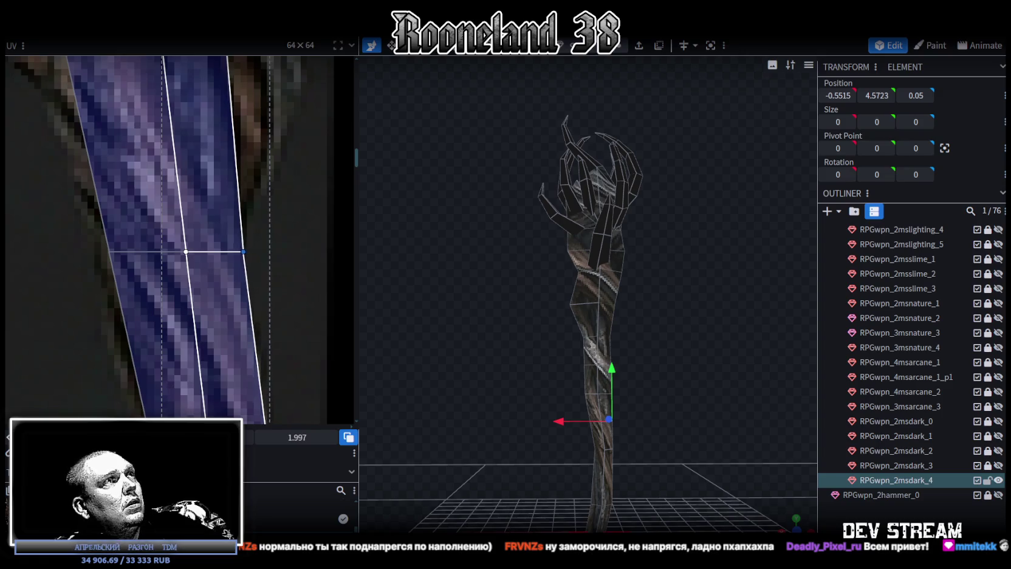
double_click(124, 268)
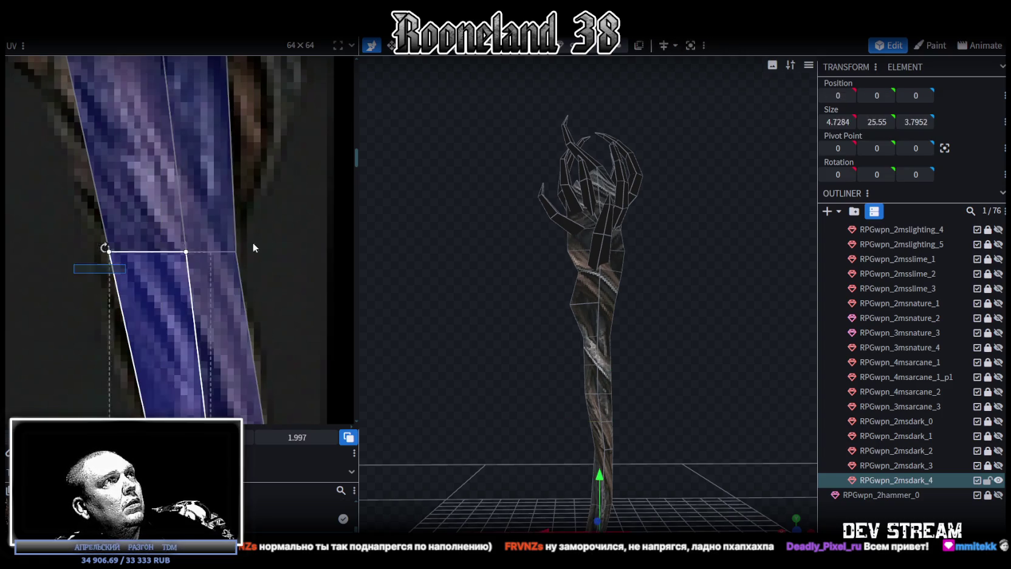
left_click_drag(81, 265, 80, 226)
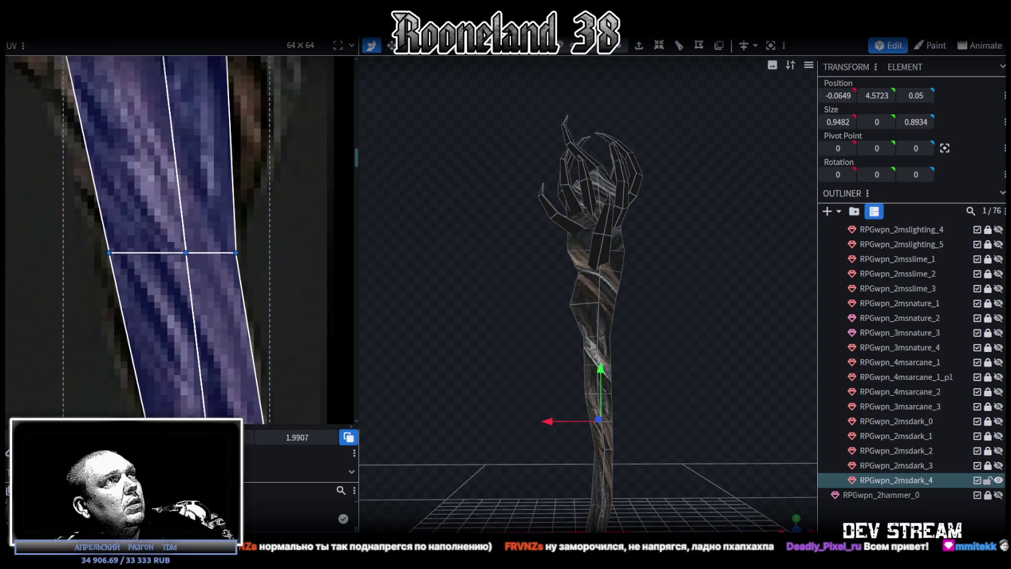
mouse_move(74, 184)
left_mouse_down()
mouse_move(216, 234)
mouse_move(182, 243)
left_mouse_up()
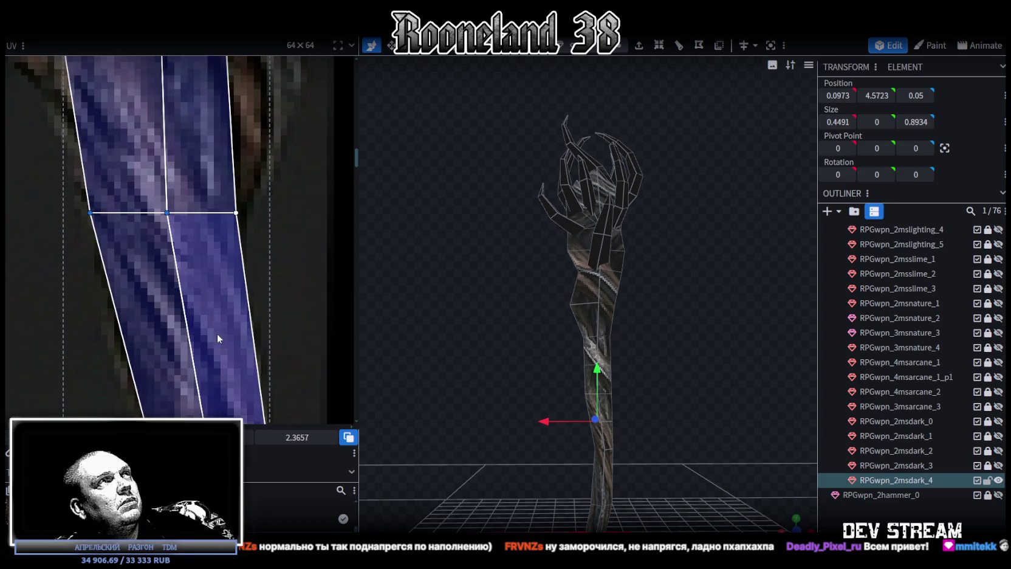
On the UV face above, slide the left-middle vertex right to fit the strip
scroll(275, 381, "down", 1)
scroll(245, 252, "down", 2)
scroll(287, 232, "down", 1)
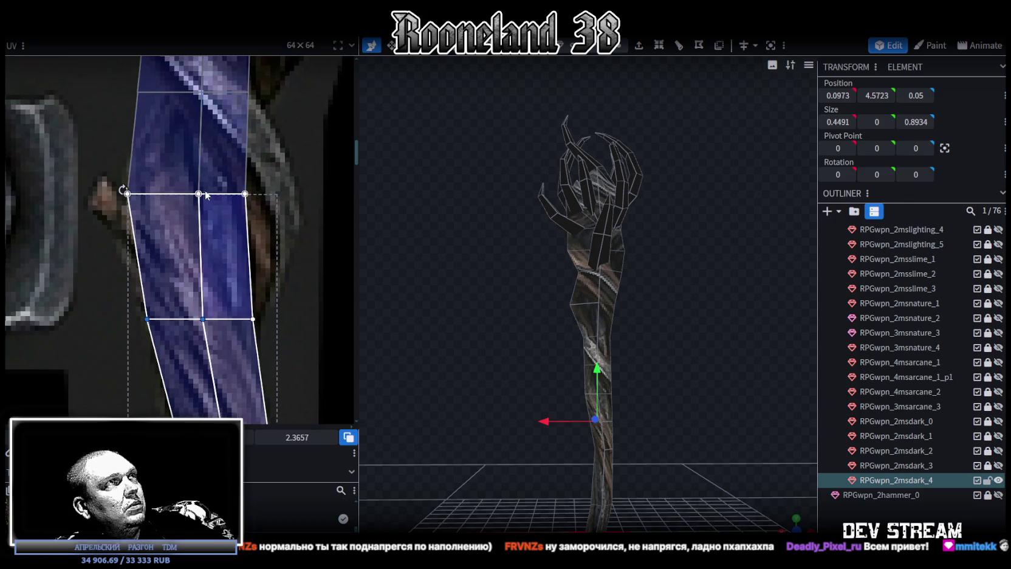
scroll(109, 103, "up", 1)
scroll(139, 137, "up", 2)
left_click(148, 193)
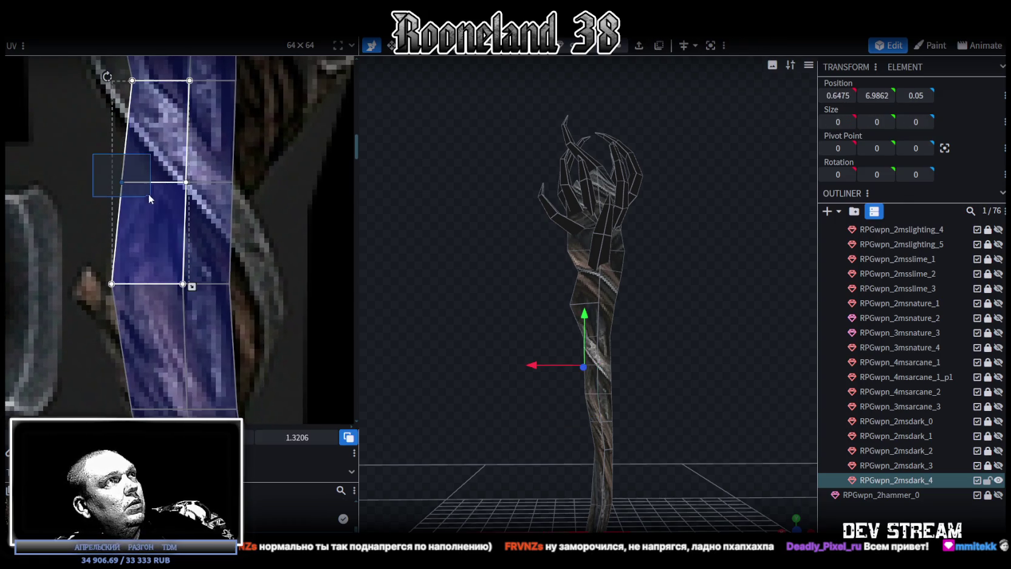
left_click_drag(122, 181, 154, 182)
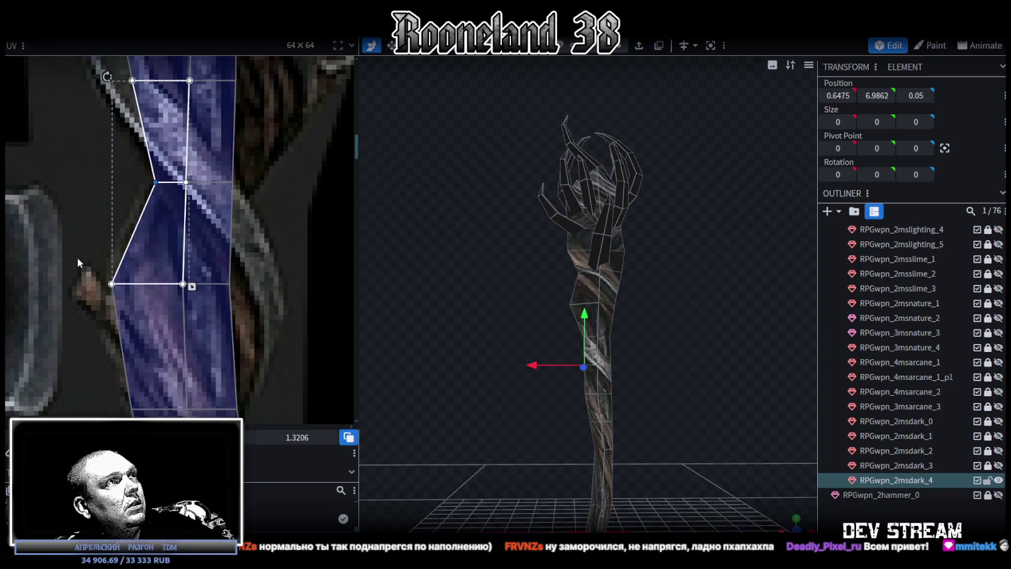
Lower the middle UV row and widen the face out to the strip's right edge
left_click_drag(85, 271, 292, 302)
left_click_drag(61, 302, 61, 320)
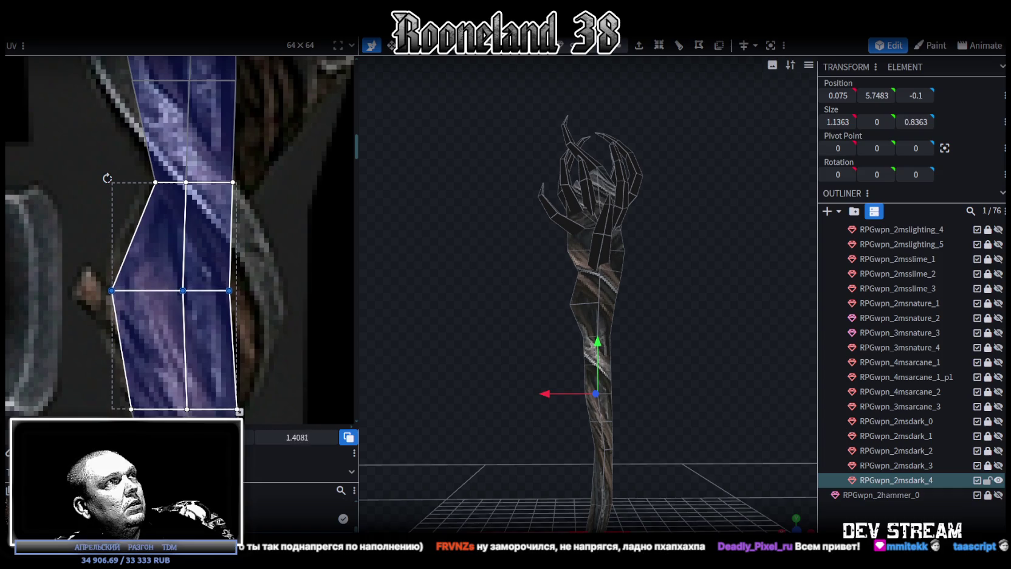
mouse_move(83, 276)
left_mouse_down()
mouse_move(144, 330)
mouse_move(97, 302)
left_mouse_up()
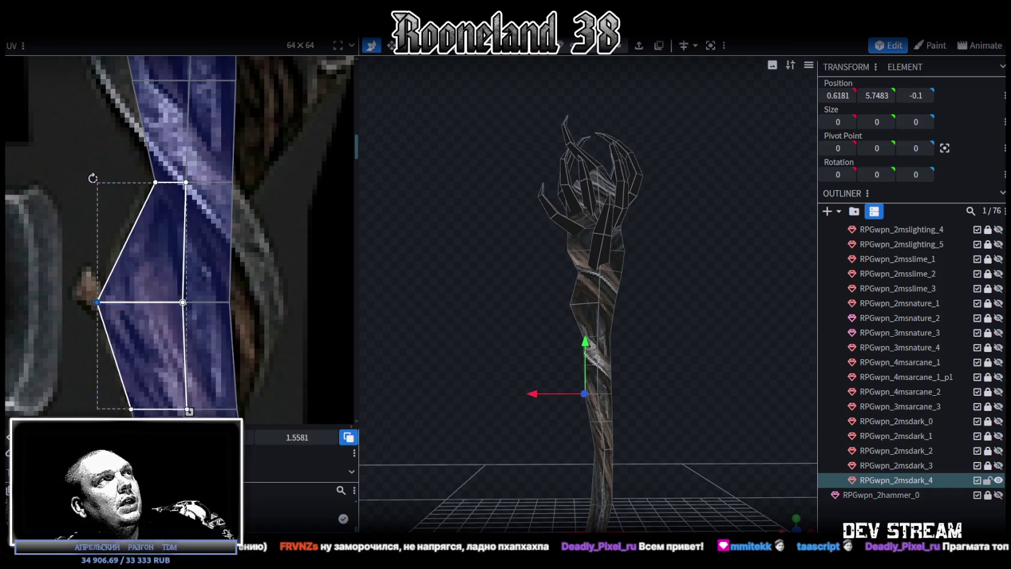
left_click(229, 302)
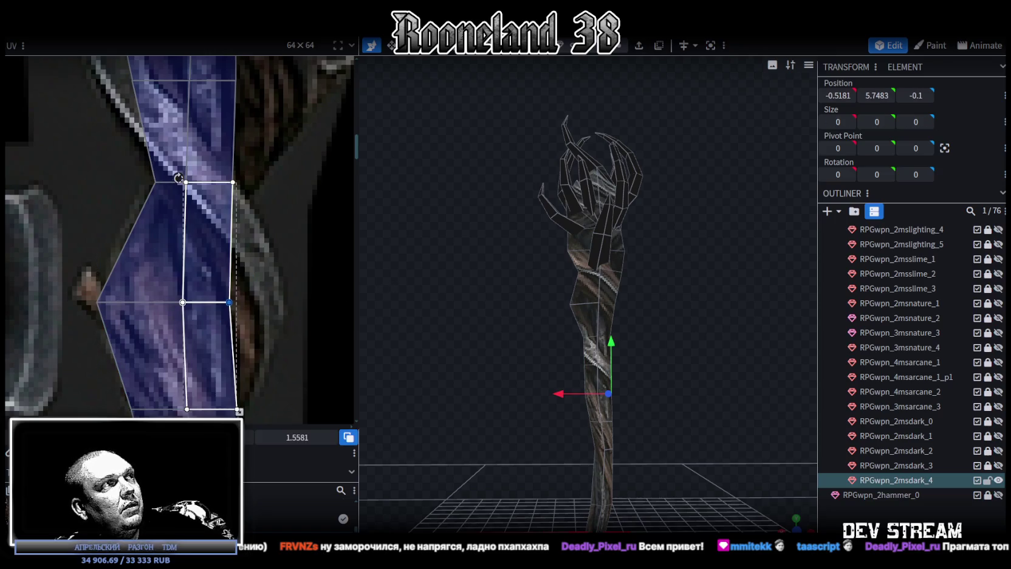
left_click_drag(229, 302, 288, 302)
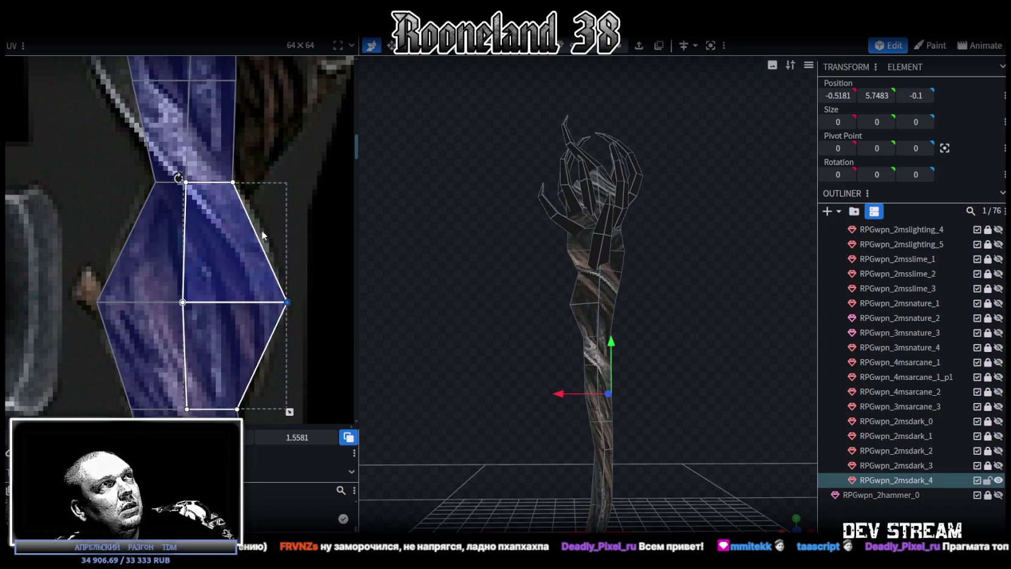
Select the upper face's UV vertices and orbit the view to check the staff
mouse_move(255, 194)
left_mouse_down()
mouse_move(202, 165)
mouse_move(244, 190)
left_mouse_up()
scroll(243, 193, "up", 2)
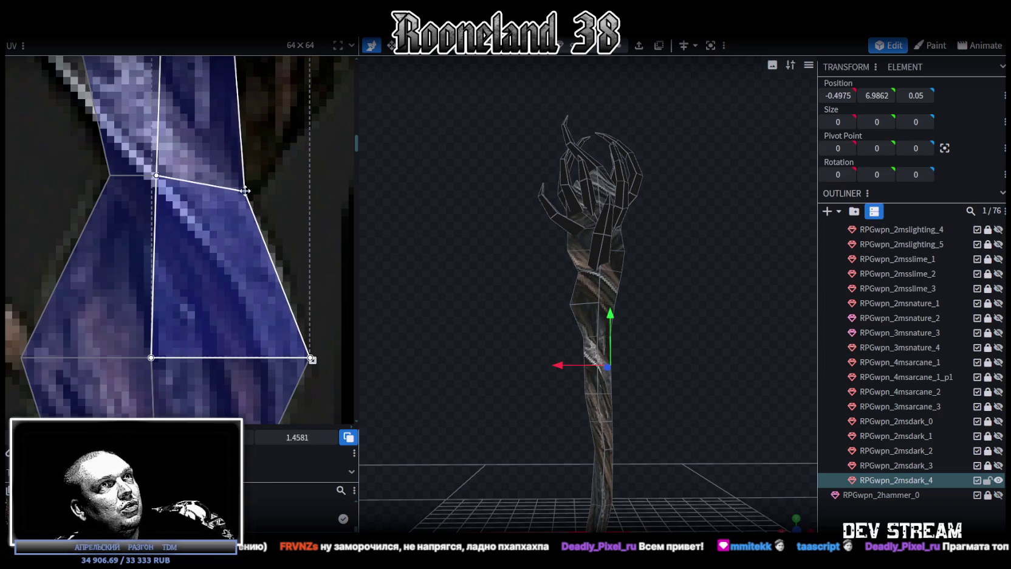
scroll(661, 289, "up", 2)
scroll(661, 289, "up", 3)
scroll(607, 328, "down", 3)
mouse_move(545, 367)
left_mouse_down()
mouse_move(565, 350)
mouse_move(516, 285)
left_mouse_up()
scroll(159, 304, "down", 2)
scroll(159, 304, "down", 2)
scroll(186, 345, "up", 2)
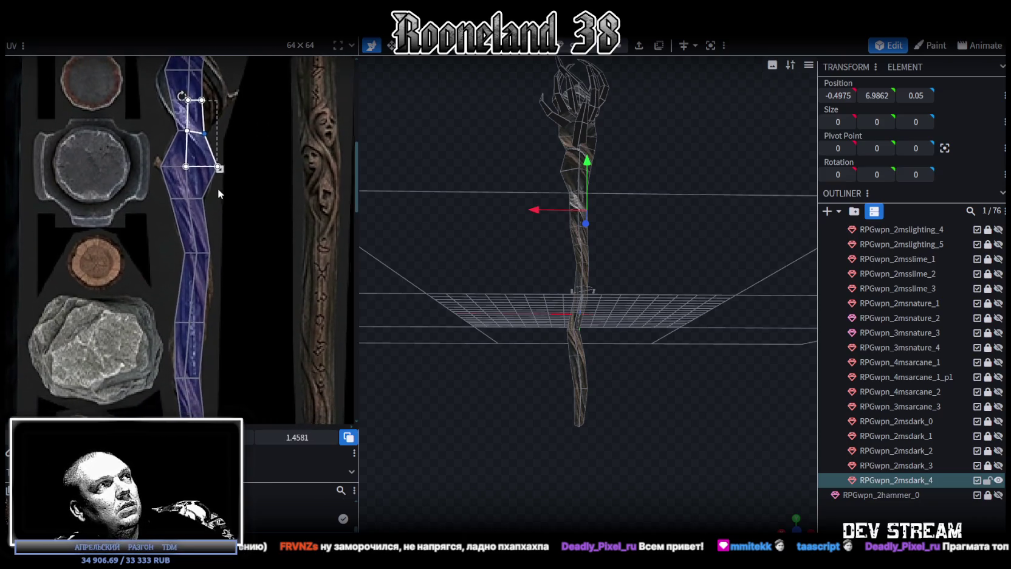
scroll(194, 264, "up", 2)
scroll(196, 255, "up", 2)
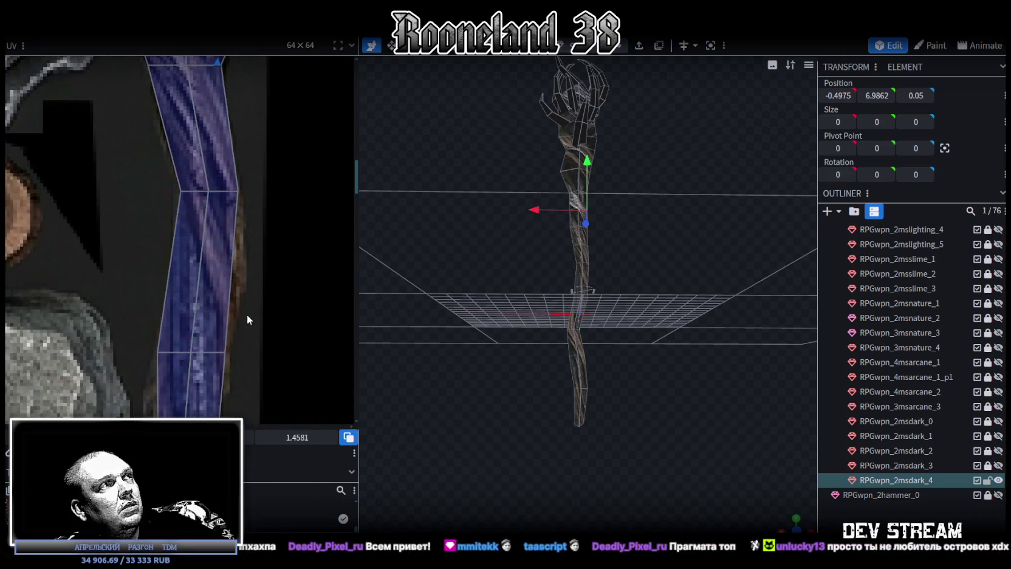
scroll(251, 256, "down", 2)
scroll(502, 269, "up", 2)
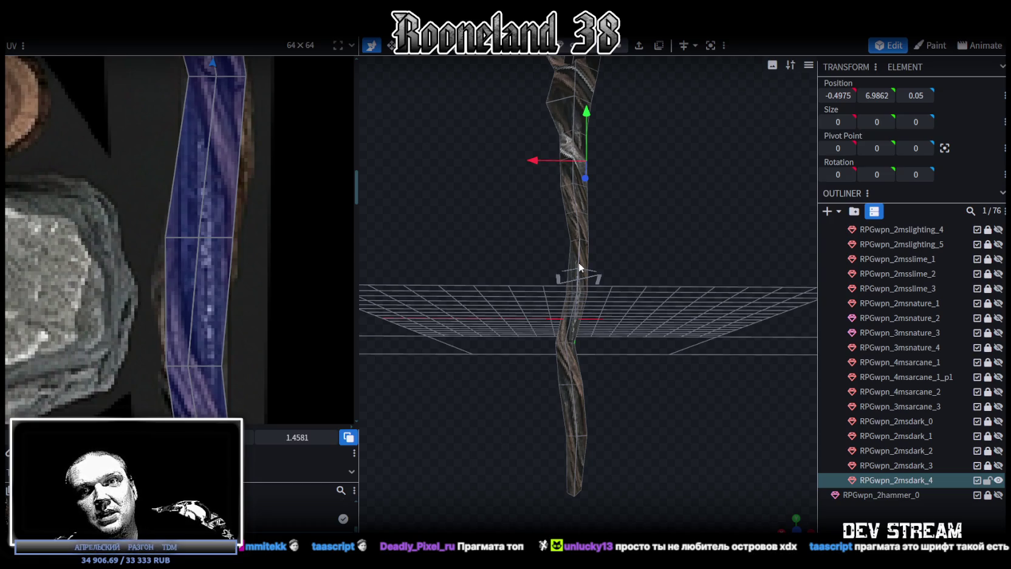
scroll(615, 164, "up", 1)
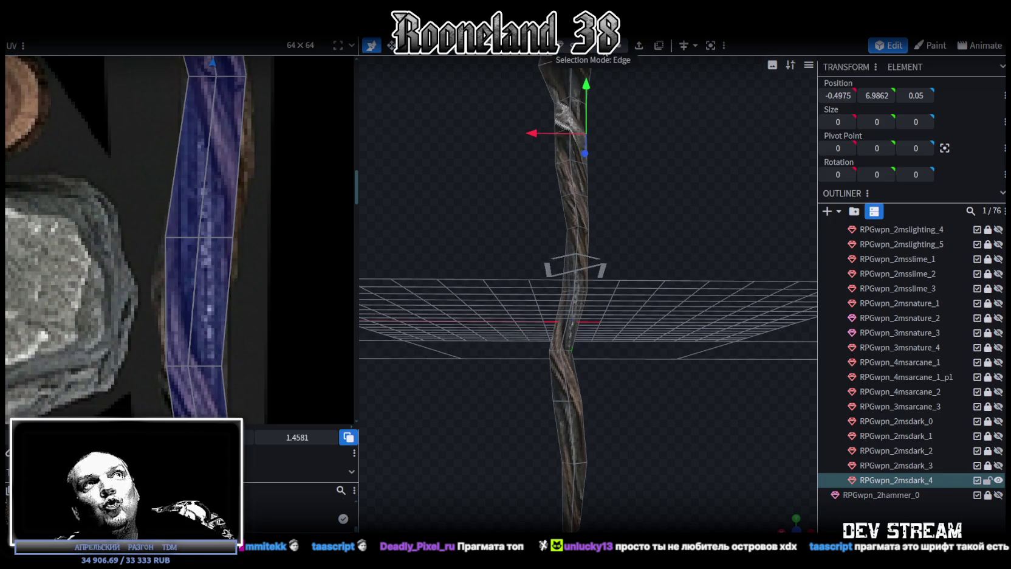
scroll(232, 248, "down", 2)
scroll(230, 272, "down", 2)
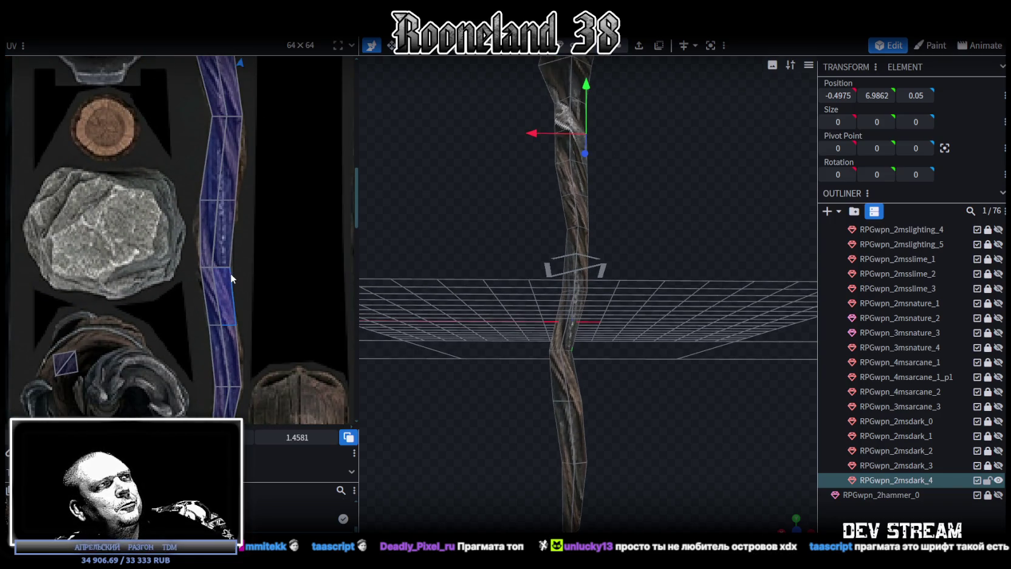
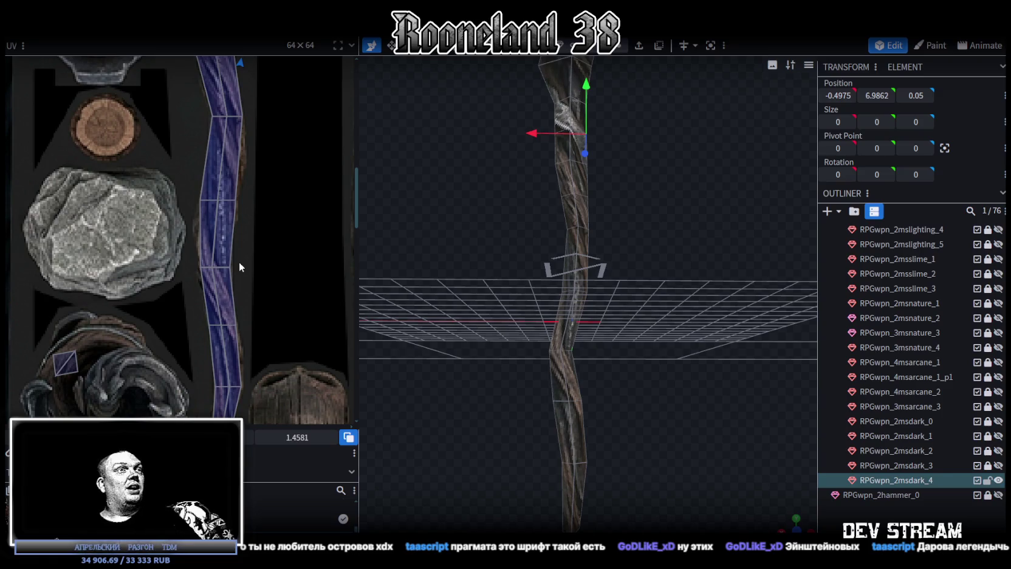
Shift a vertex ring on the lower staff shaft 0.1 sideways along X
scroll(602, 321, "up", 2)
scroll(616, 342, "up", 3)
left_click_drag(616, 341, 638, 230)
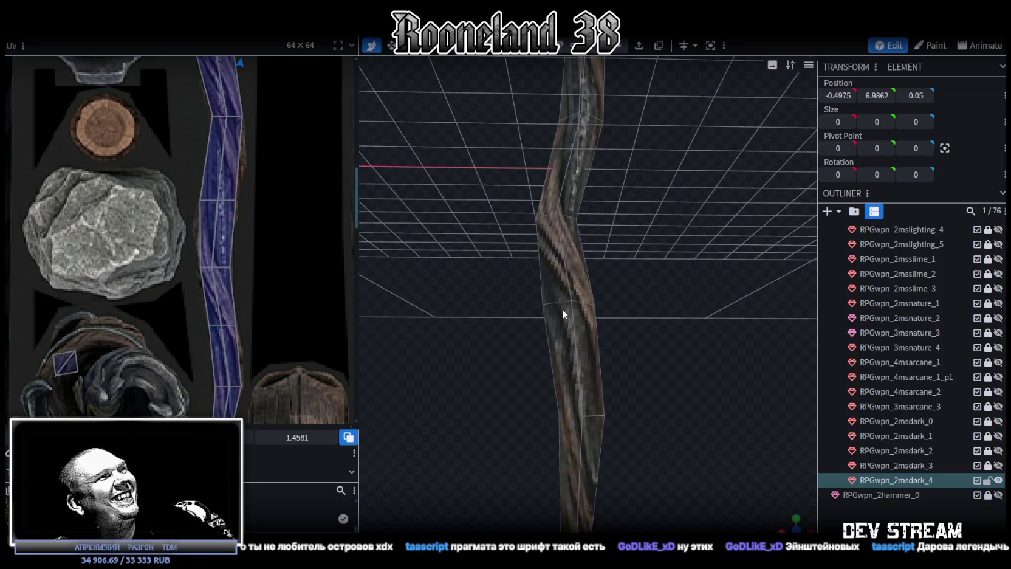
scroll(616, 367, "down", 2)
scroll(619, 369, "down", 3)
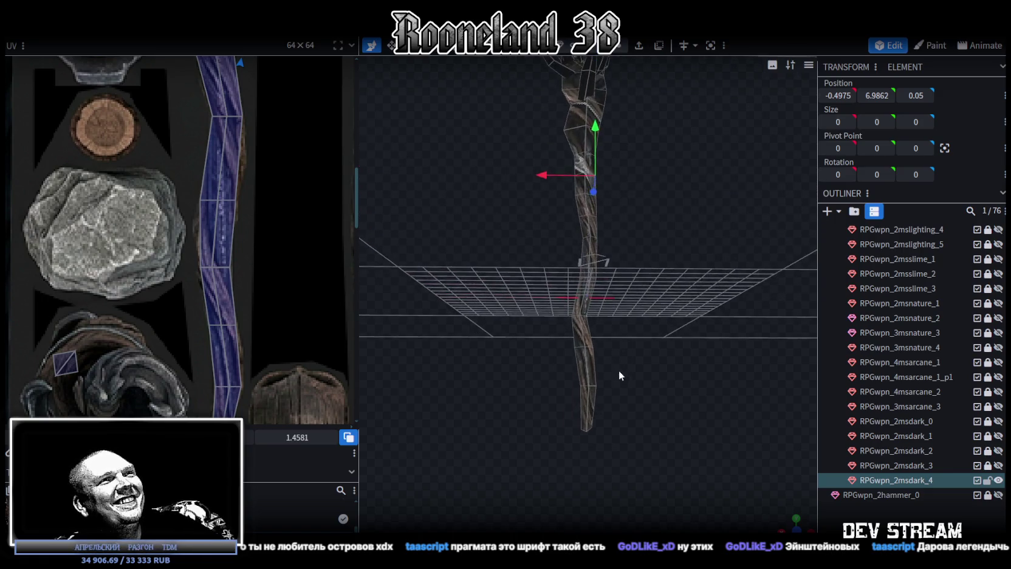
scroll(557, 367, "up", 3)
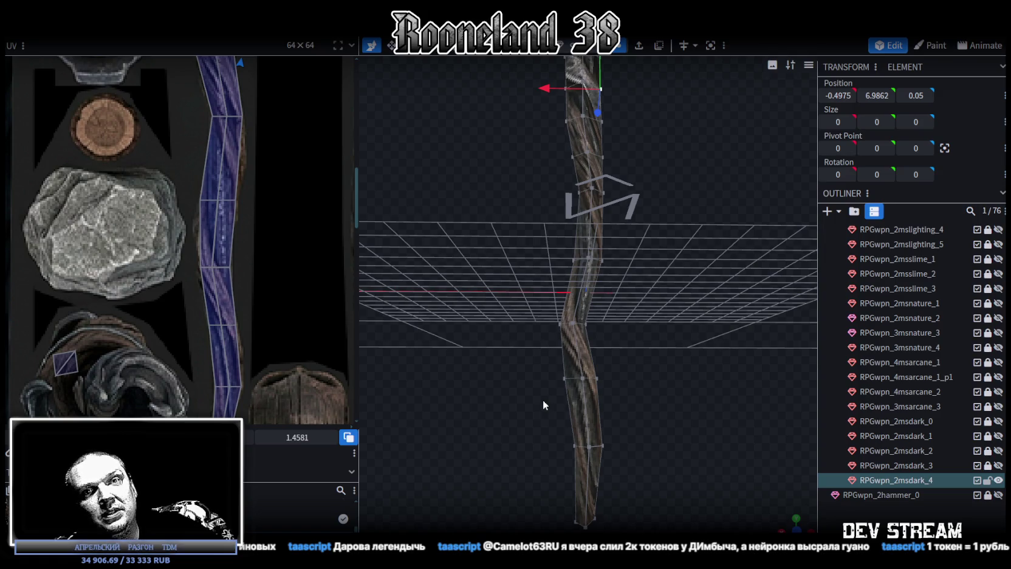
left_click(566, 378)
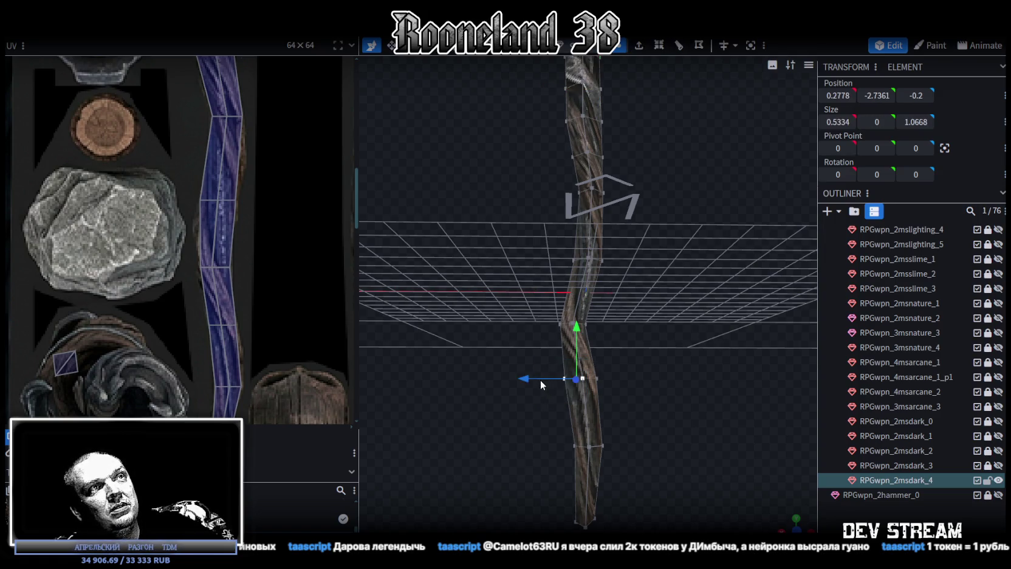
mouse_move(527, 379)
left_mouse_down()
mouse_move(554, 387)
mouse_move(572, 362)
mouse_move(528, 381)
mouse_move(565, 344)
left_mouse_up()
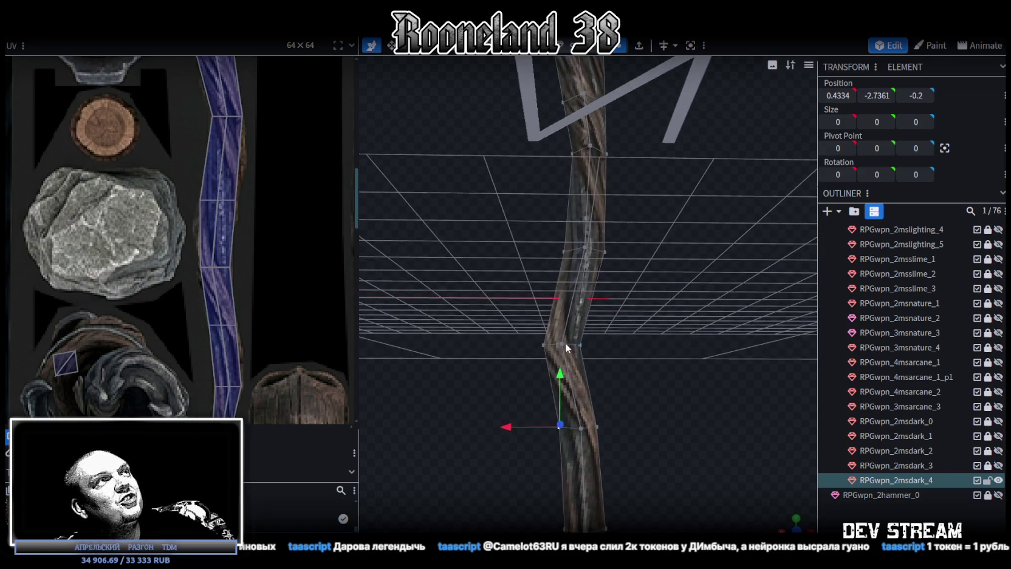
Select a vertical edge of the staff shaft from a new angle
mouse_move(595, 301)
left_mouse_down()
mouse_move(597, 279)
mouse_move(502, 303)
mouse_move(608, 335)
mouse_move(628, 327)
left_mouse_up()
left_click(601, 302)
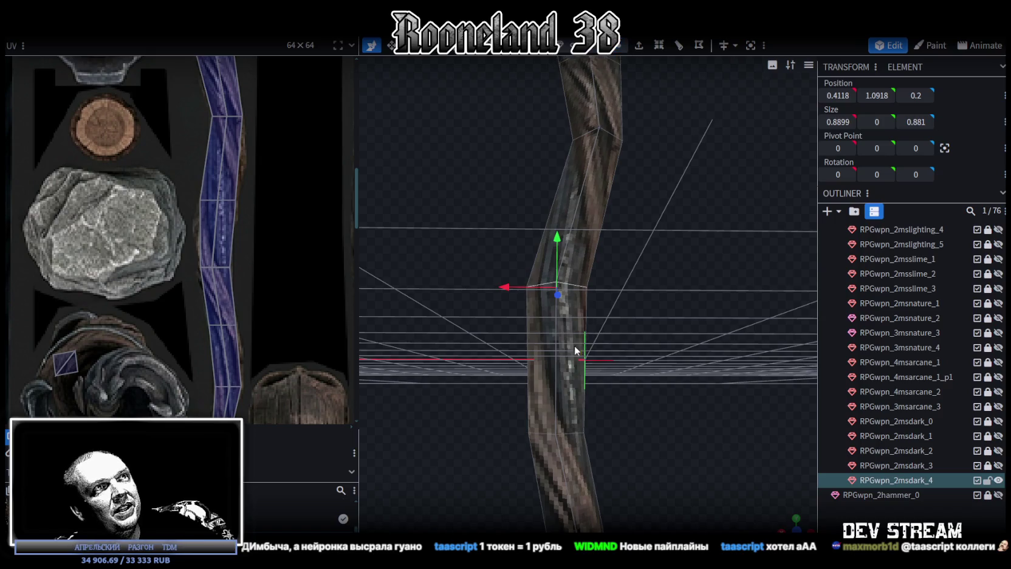
left_click(557, 349)
left_click_drag(557, 349, 608, 300)
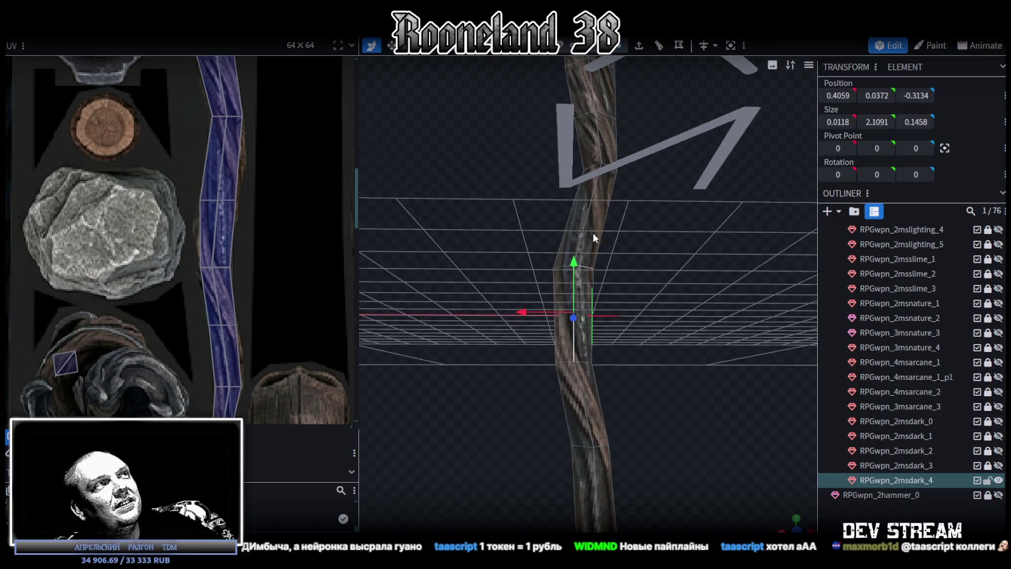
Loop-cut the shaft and pull the new UV vertex left to widen the wood strip
left_click(657, 46)
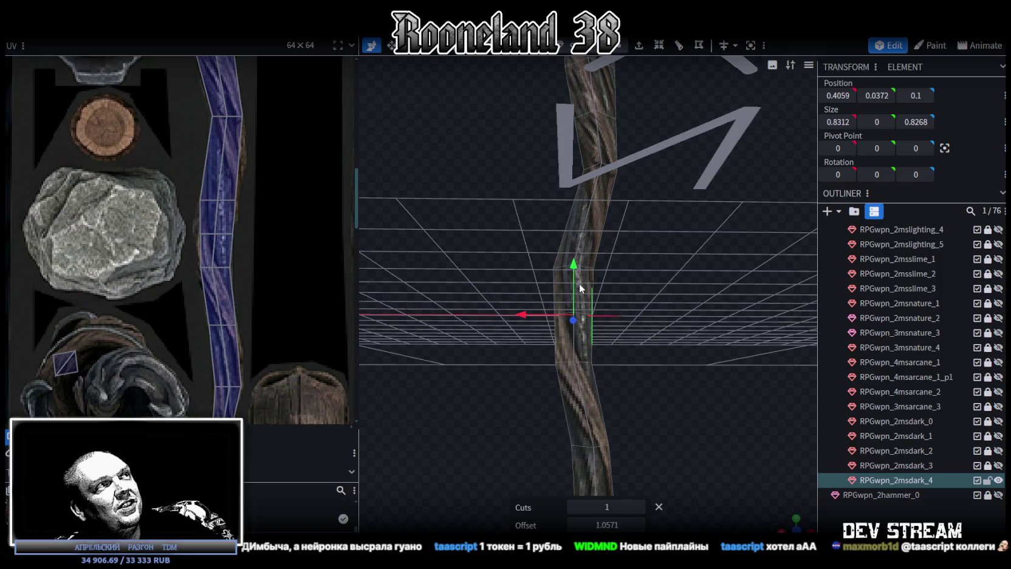
scroll(225, 231, "up", 3)
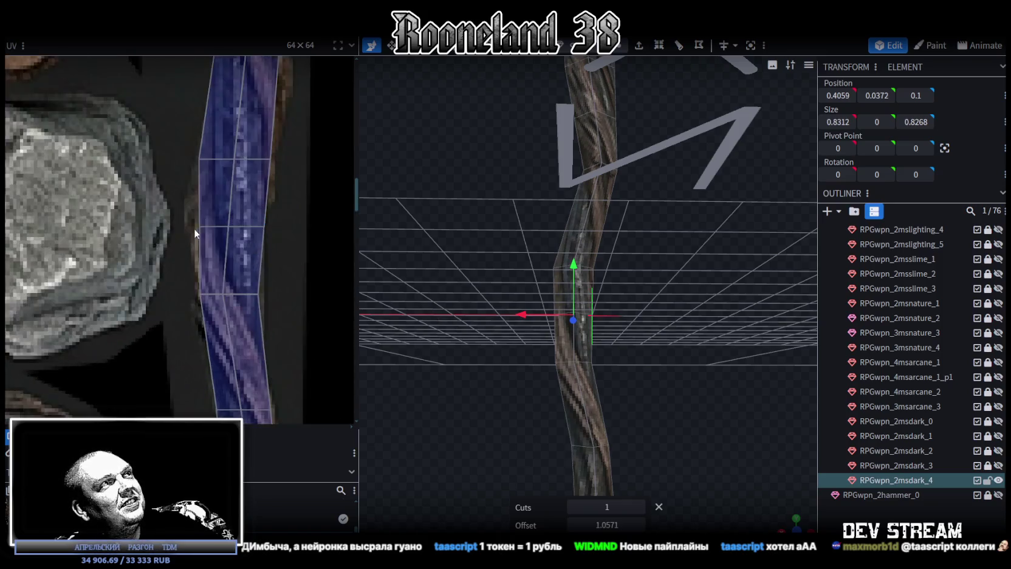
scroll(193, 228, "up", 2)
left_click(199, 225)
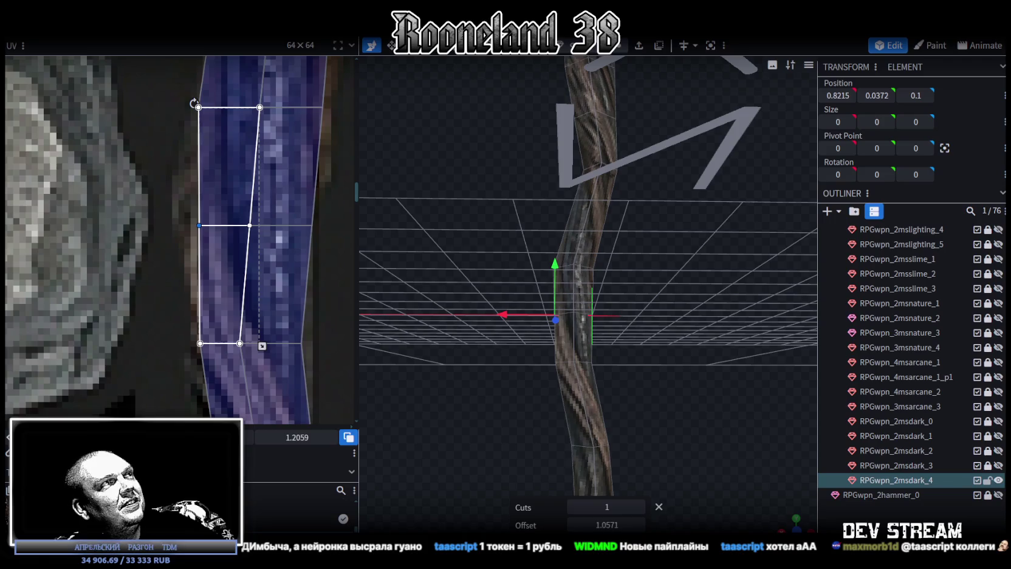
left_click_drag(199, 225, 183, 226)
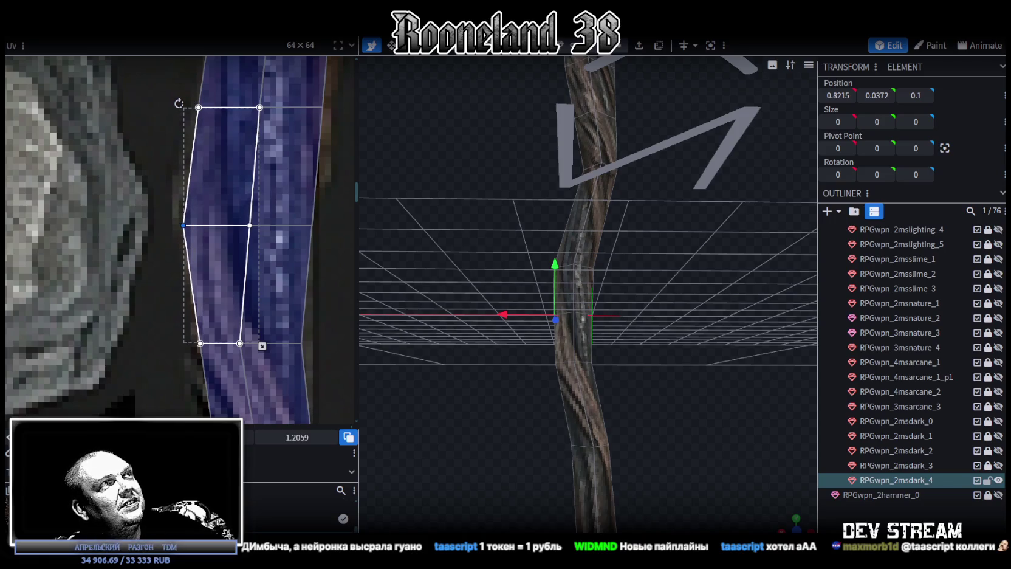
scroll(270, 297, "down", 2)
scroll(271, 296, "down", 2)
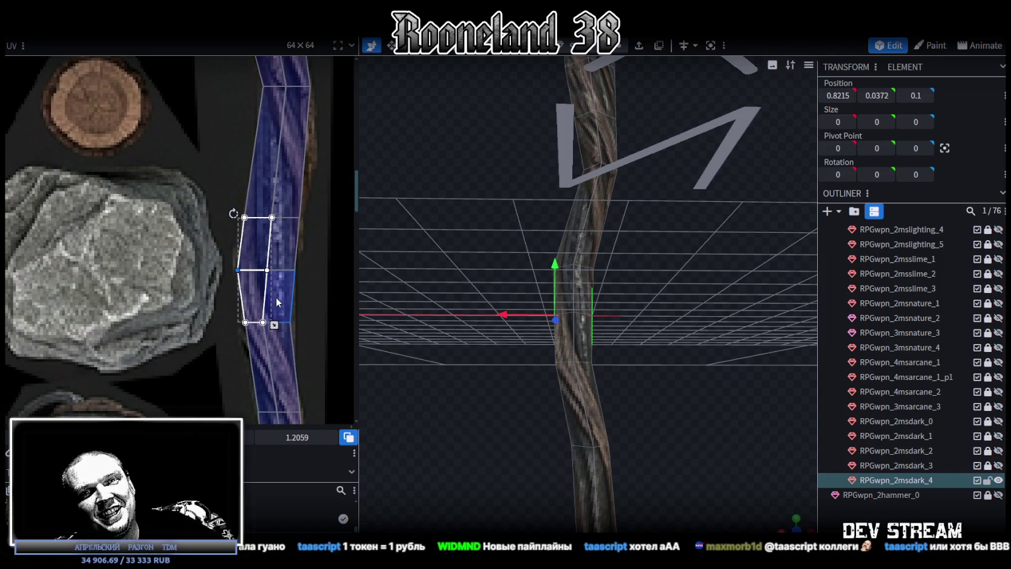
middle_click_drag(237, 360, 218, 217)
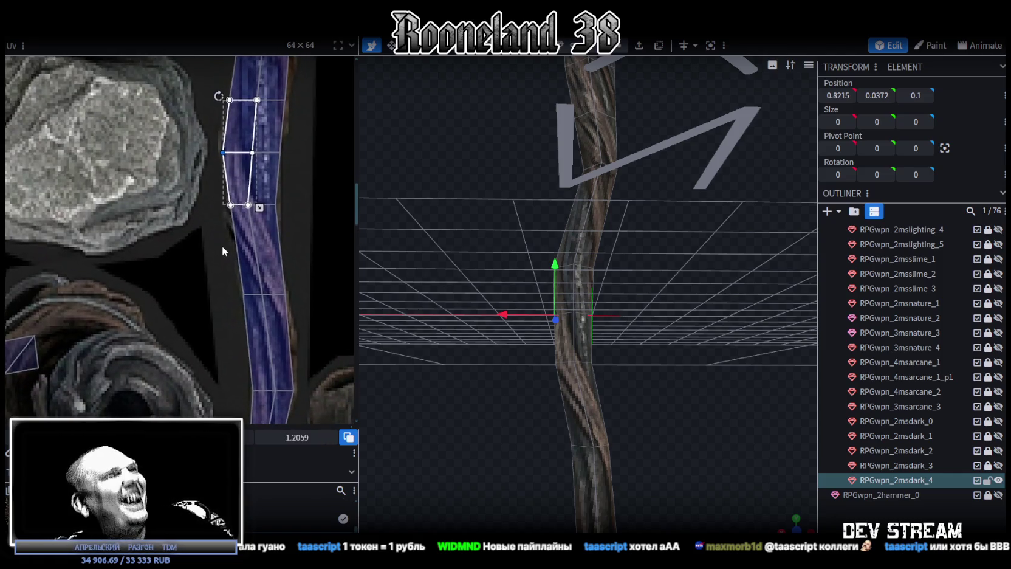
Add a second loop cut and nudge its middle UV vertex slightly right
left_click_drag(574, 335, 597, 256)
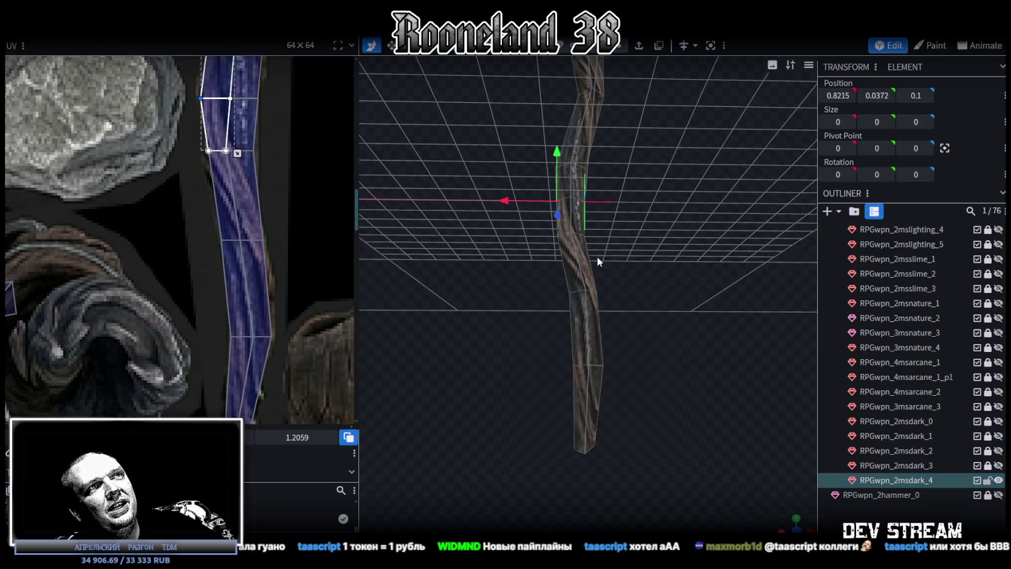
left_click(590, 327)
left_click(678, 46)
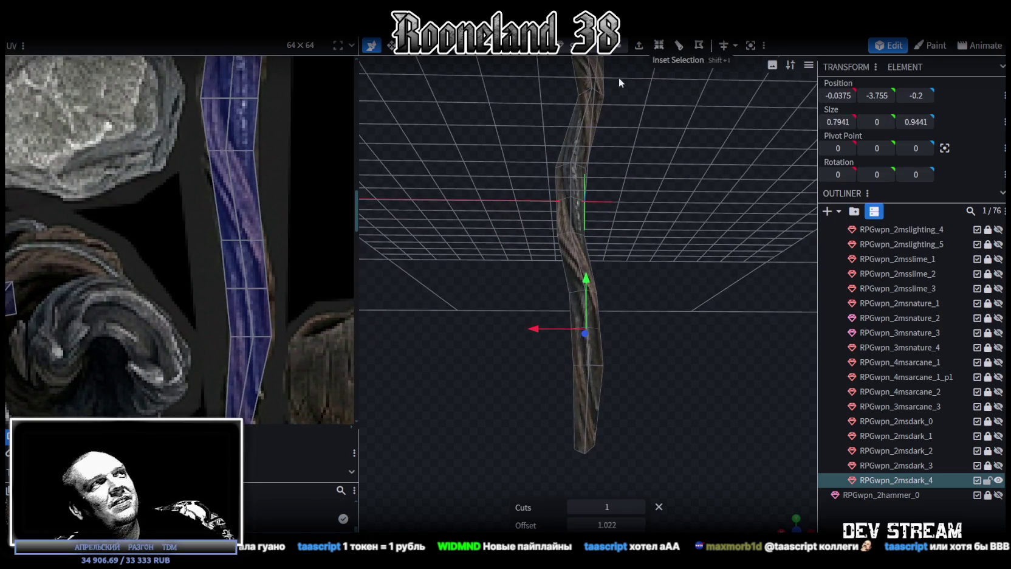
left_click(273, 304)
left_click_drag(268, 288, 272, 288)
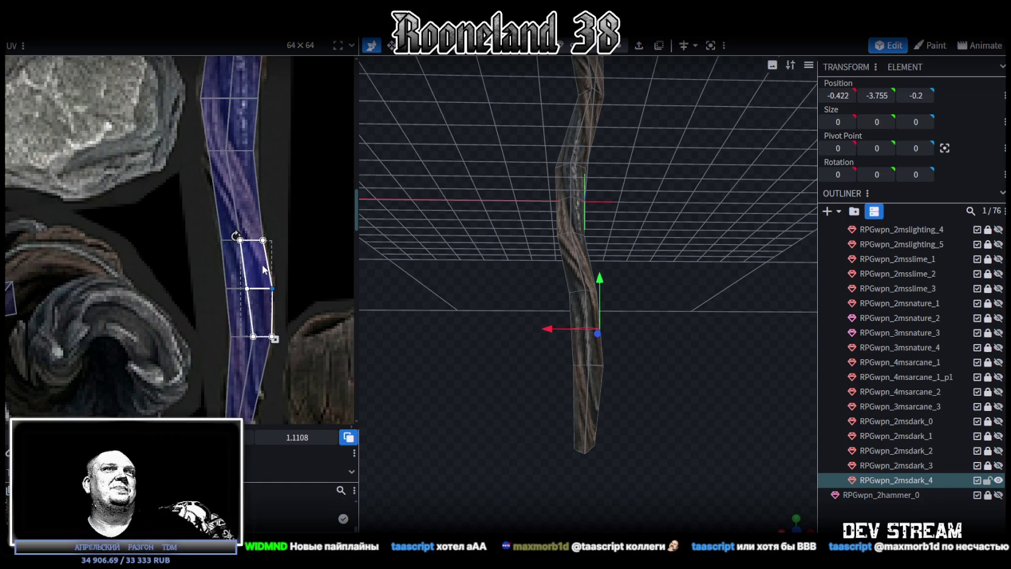
Box-select a vertex ring on the shaft and move it to X -0.522
scroll(559, 290, "up", 3)
scroll(607, 285, "up", 2)
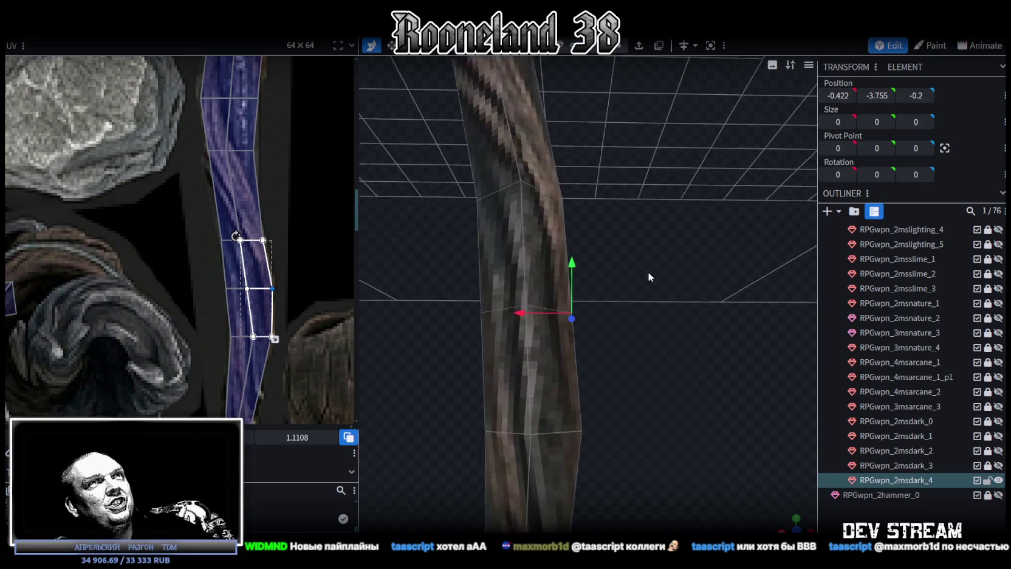
left_click_drag(591, 333, 535, 260)
mouse_move(508, 306)
left_mouse_down()
mouse_move(531, 303)
mouse_move(518, 299)
left_mouse_up()
scroll(578, 291, "down", 5)
scroll(635, 283, "up", 3)
mouse_move(643, 261)
left_mouse_down()
mouse_move(666, 236)
mouse_move(644, 253)
mouse_move(589, 240)
left_mouse_up()
scroll(243, 204, "down", 2)
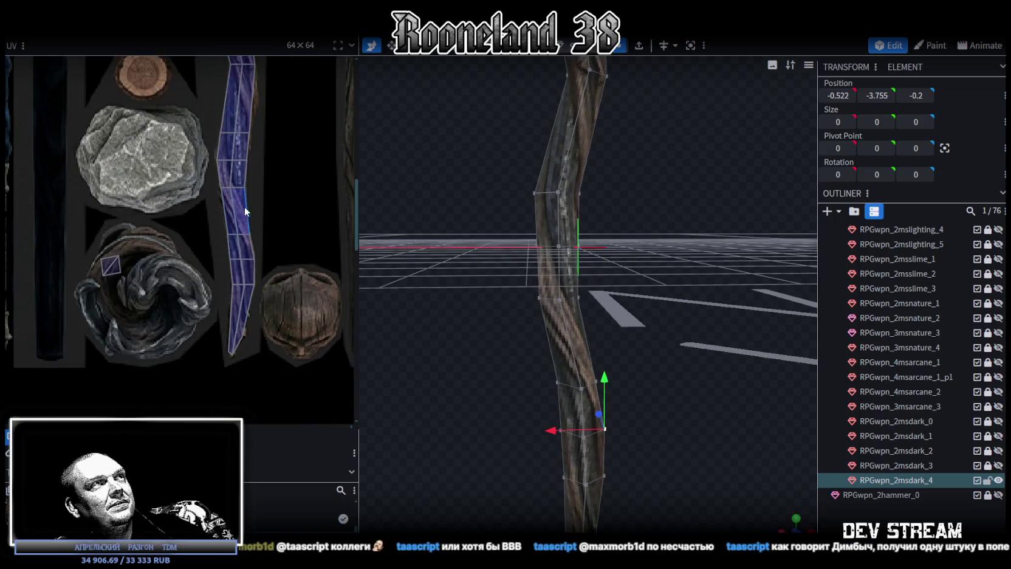
Loop-cut the upper shaft and skew and widen its new UV faces on the wood strip
middle_click_drag(242, 203, 252, 243)
mouse_move(509, 204)
left_mouse_down()
mouse_move(537, 252)
mouse_move(485, 239)
left_mouse_up()
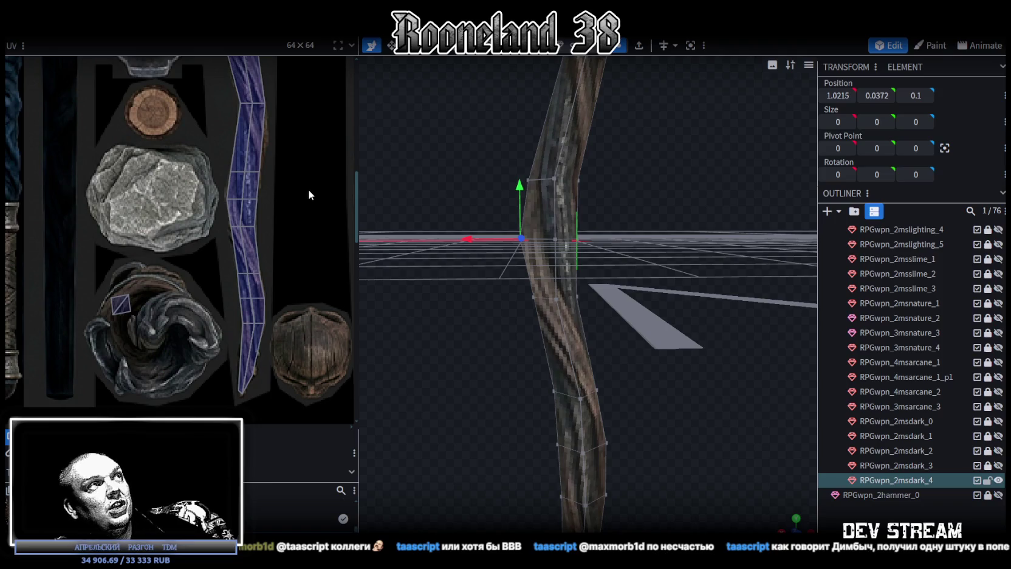
scroll(290, 233, "up", 2)
middle_click_drag(563, 217, 607, 313)
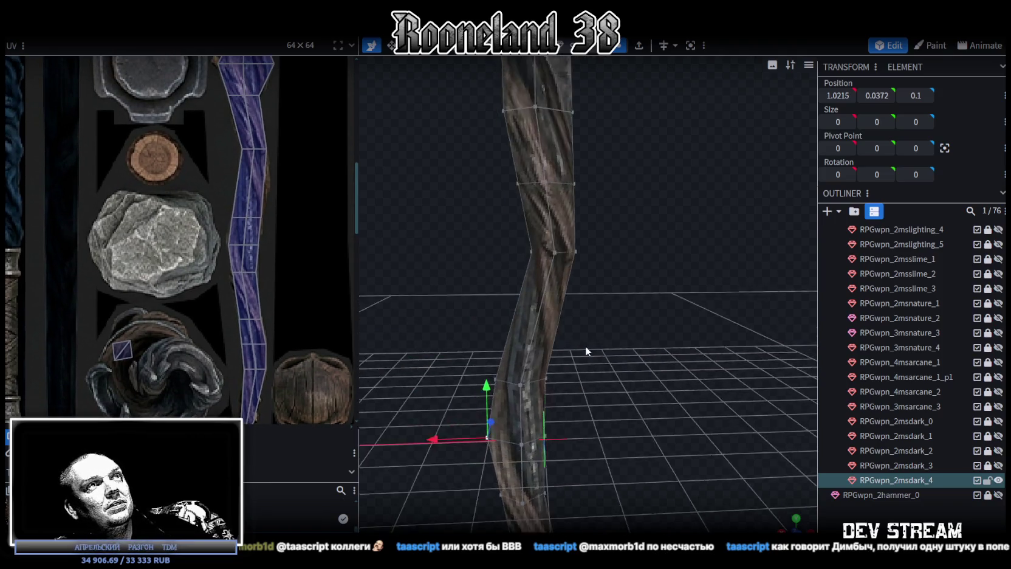
left_click(551, 273)
left_click(659, 51)
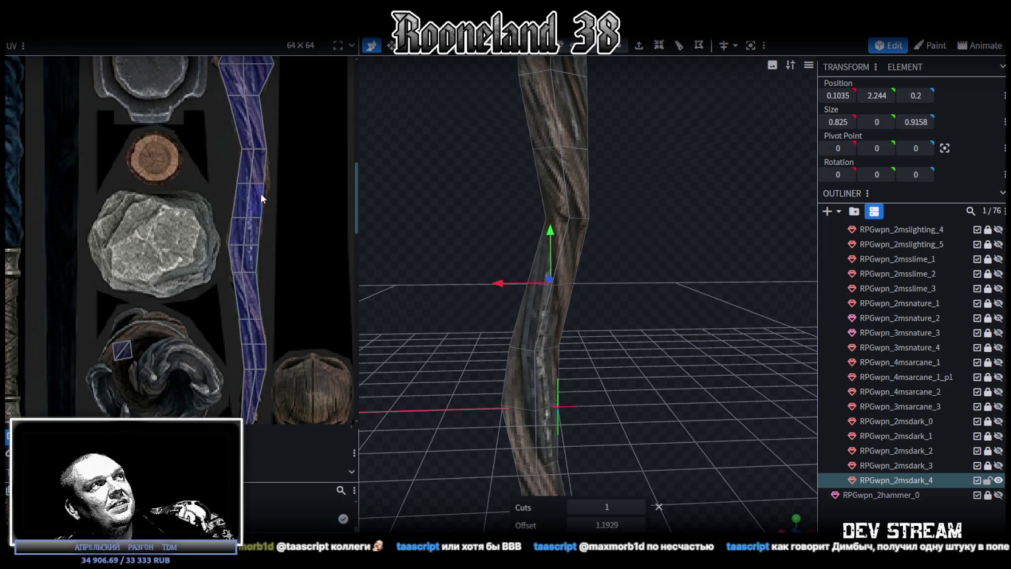
scroll(261, 193, "up", 5)
left_click(177, 140)
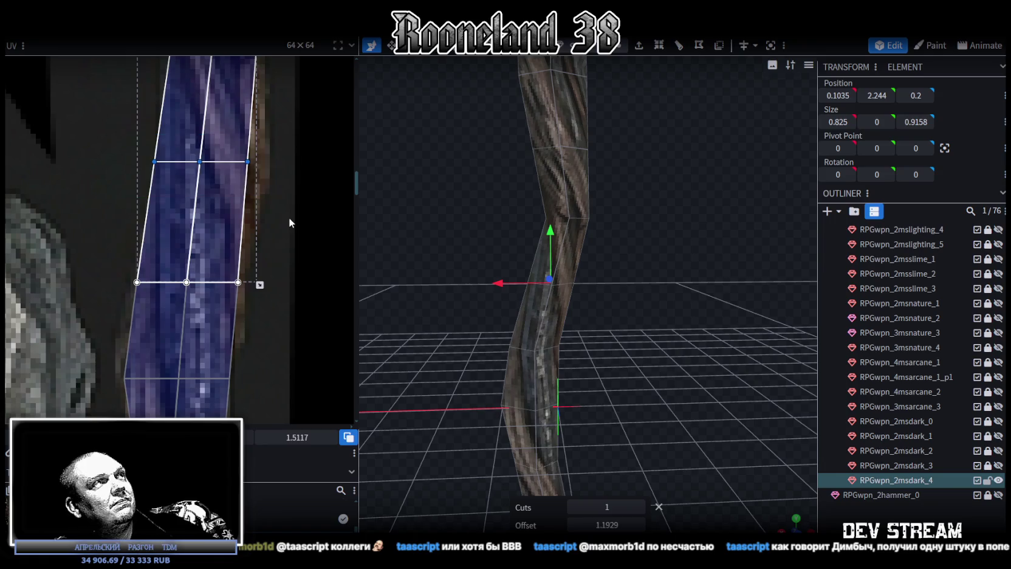
left_click_drag(201, 161, 207, 162)
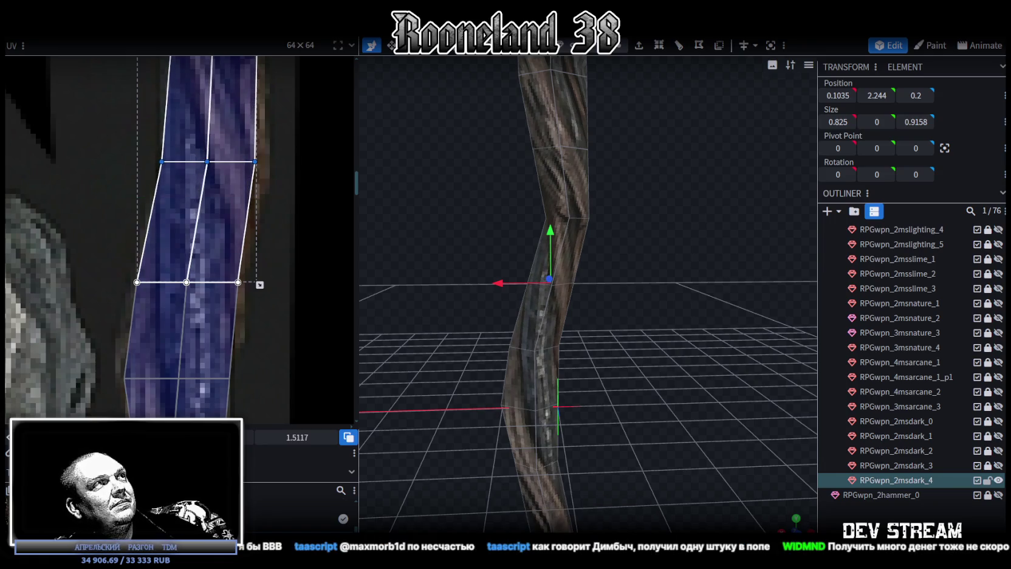
left_click(226, 209)
left_click_drag(255, 162, 263, 162)
Offset a group of shaft vertices 0.2 along X, then back 0.1
scroll(196, 242, "down", 1)
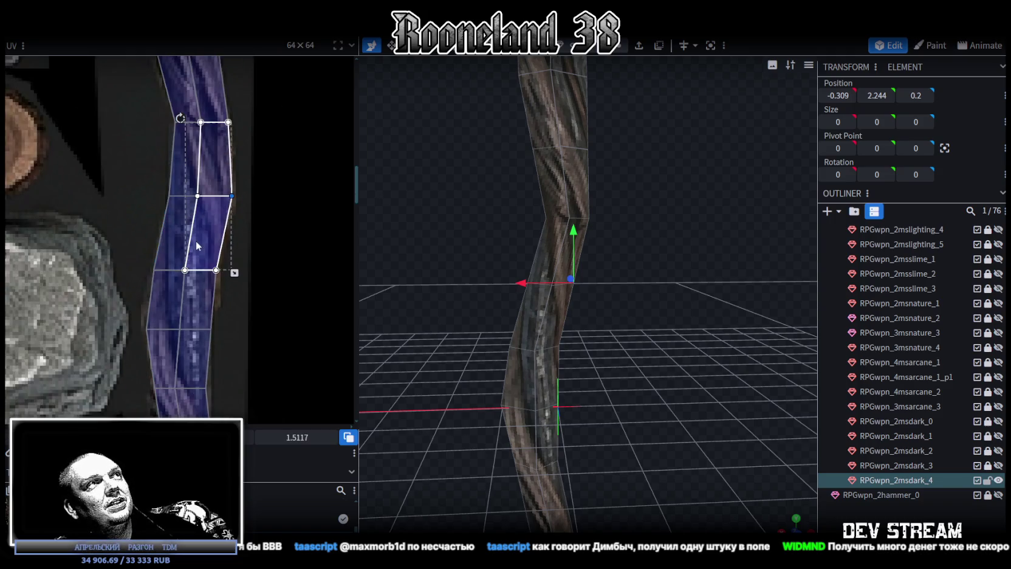
scroll(196, 242, "down", 1)
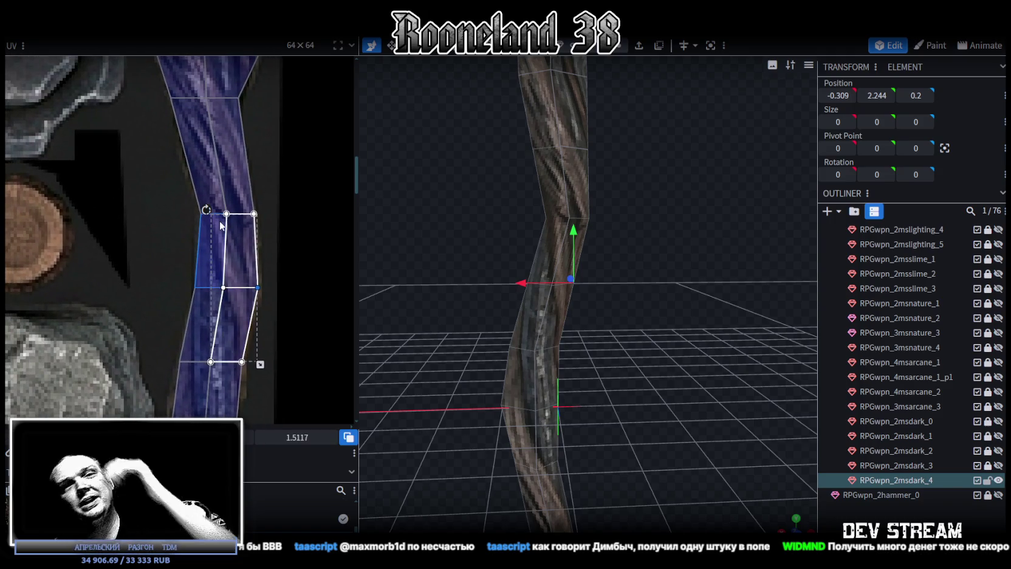
scroll(550, 306, "up", 2)
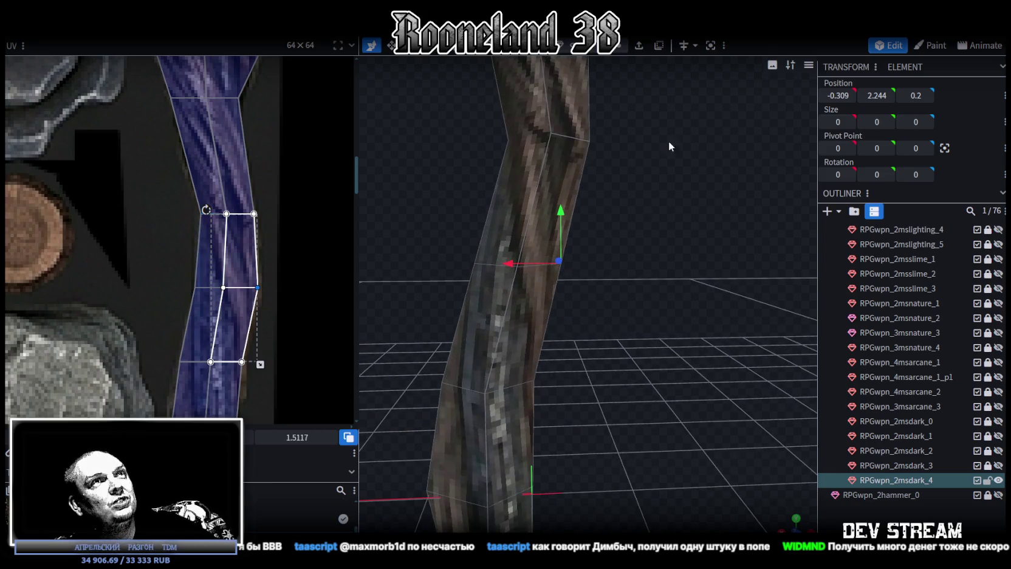
left_click_drag(610, 293, 543, 228)
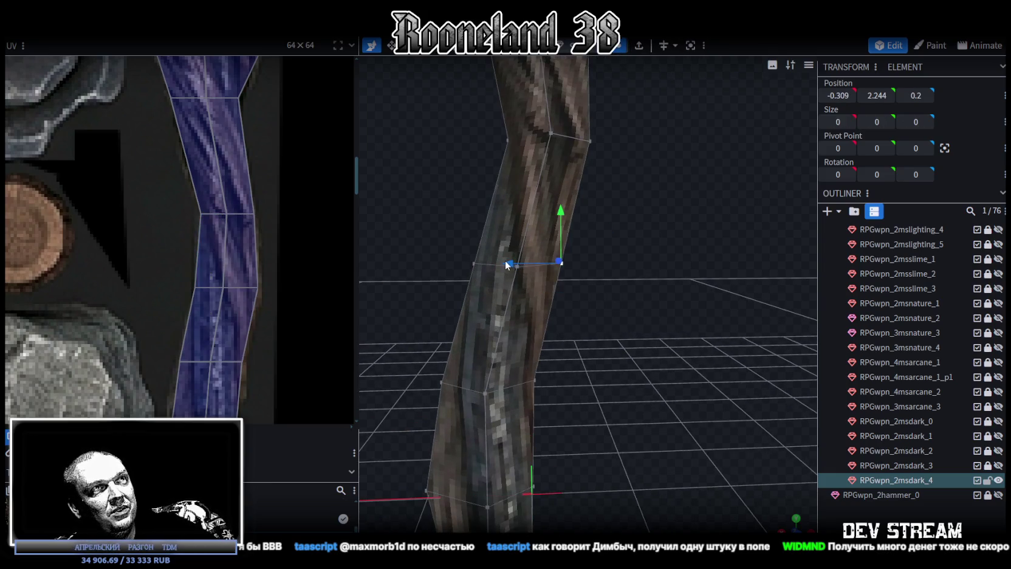
left_click_drag(508, 264, 524, 266)
mouse_move(608, 291)
left_mouse_down()
mouse_move(629, 311)
mouse_move(627, 298)
left_mouse_up()
scroll(627, 298, "up", 3)
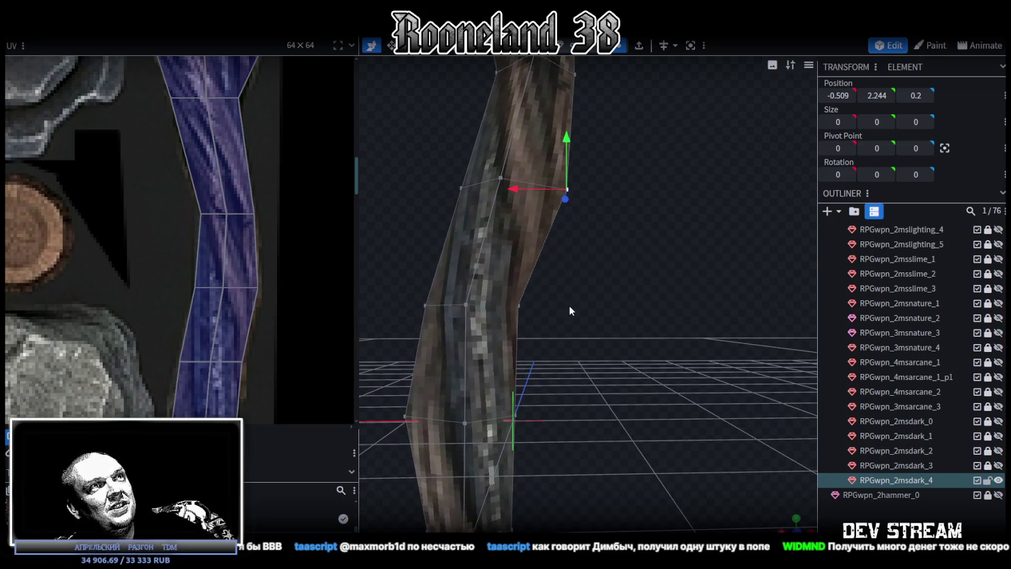
left_click_drag(529, 190, 511, 188)
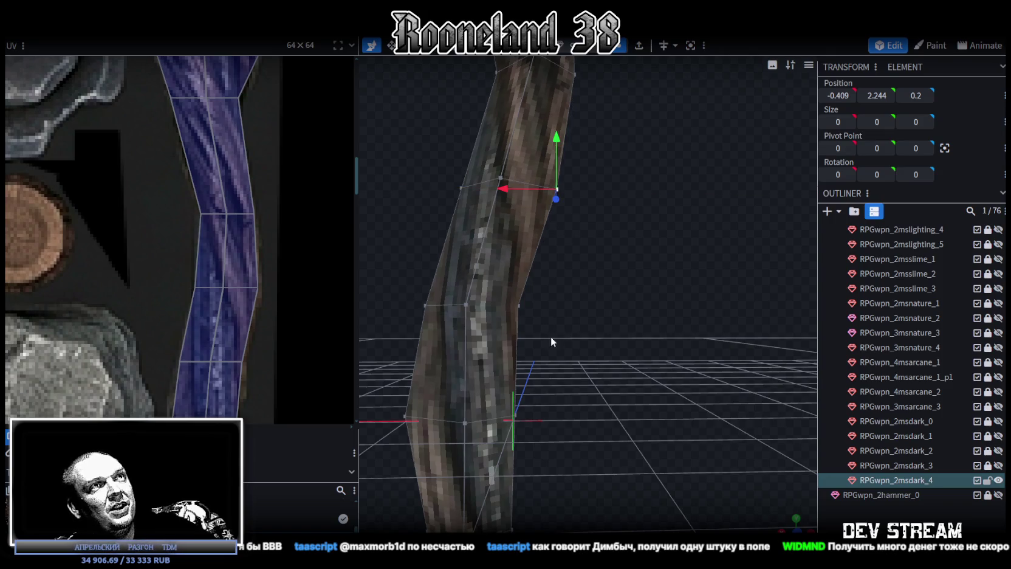
Nudge the shaft's middle edge loop slightly along X and pick individual vertices
mouse_move(551, 336)
left_mouse_down()
mouse_move(610, 271)
mouse_move(614, 285)
mouse_move(588, 255)
left_mouse_up()
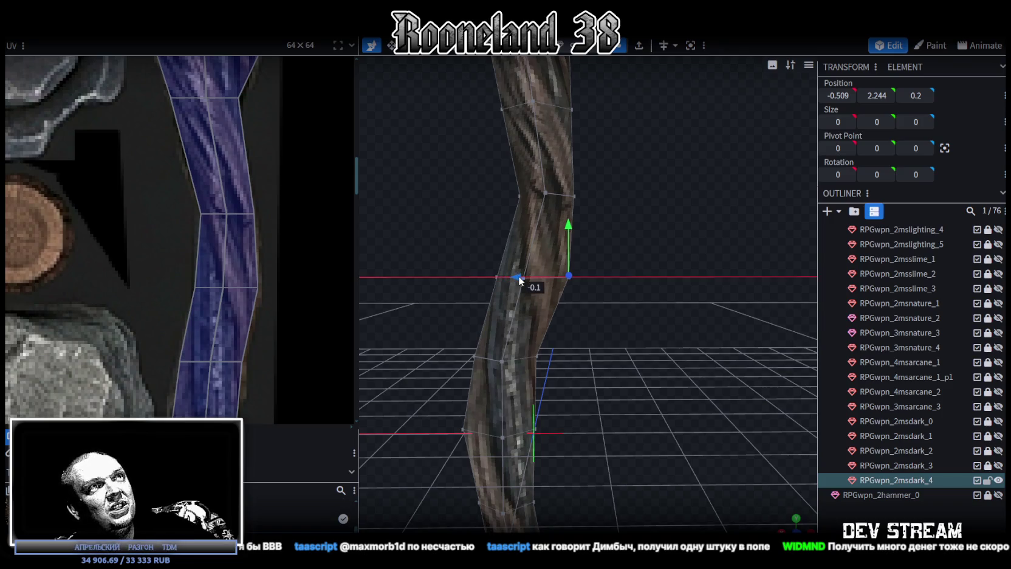
left_click(502, 257)
mouse_move(502, 258)
left_mouse_down()
mouse_move(475, 246)
mouse_move(484, 273)
left_mouse_up()
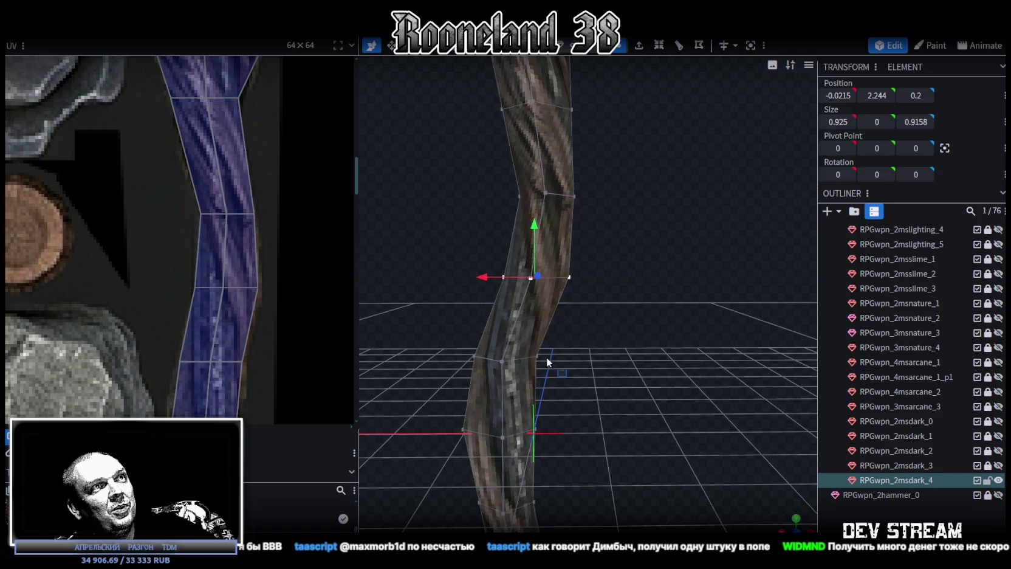
left_click(502, 361)
left_click(537, 356)
left_click_drag(573, 330, 610, 361)
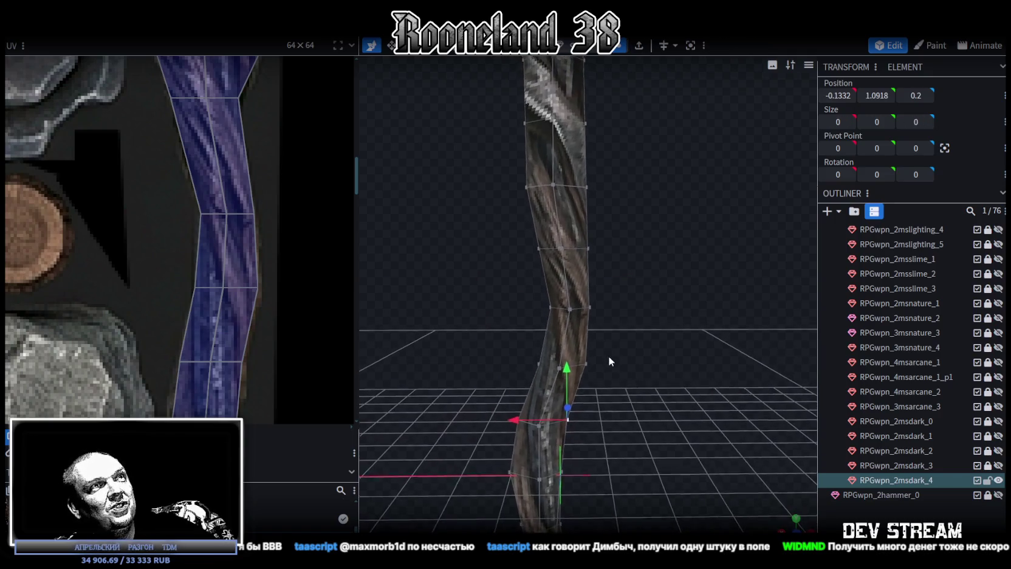
scroll(264, 240, "down", 3)
scroll(267, 240, "up", 1)
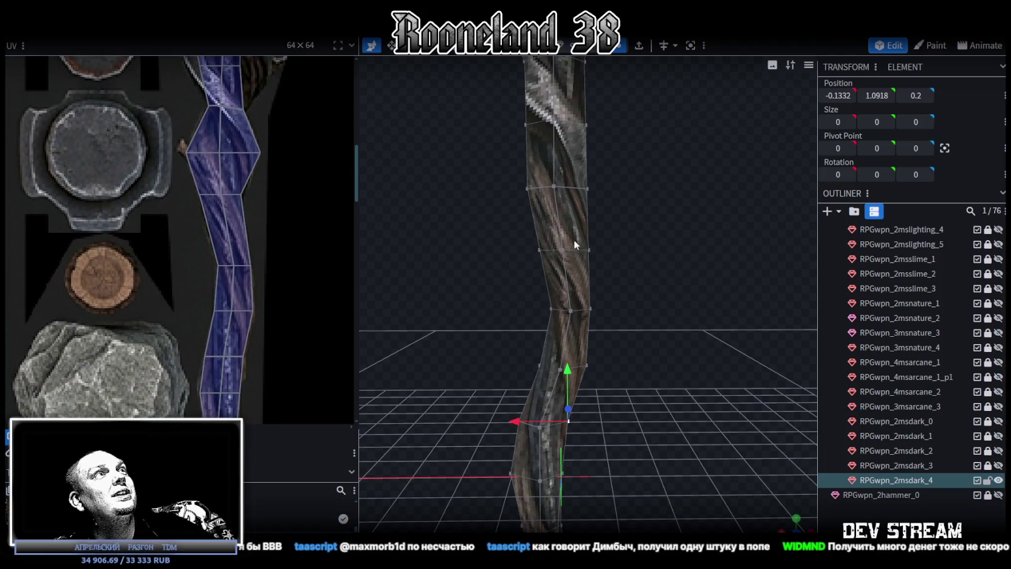
Push an upper-shaft vertex along X until Position X reads -0.9181
mouse_move(613, 250)
left_mouse_down()
mouse_move(624, 300)
mouse_move(624, 266)
mouse_move(630, 272)
mouse_move(559, 228)
left_mouse_up()
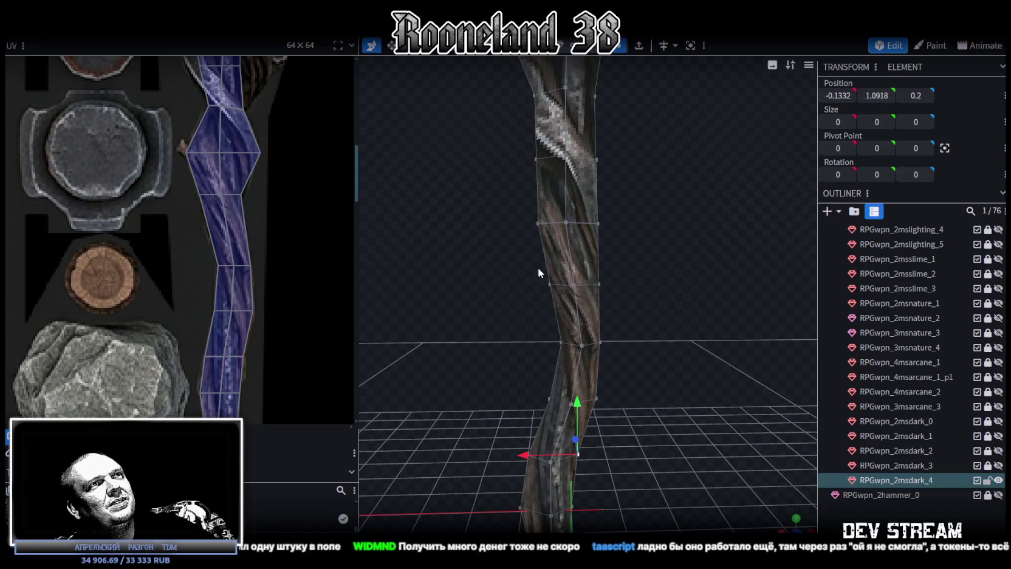
left_click(537, 223)
left_click_drag(490, 223, 479, 226)
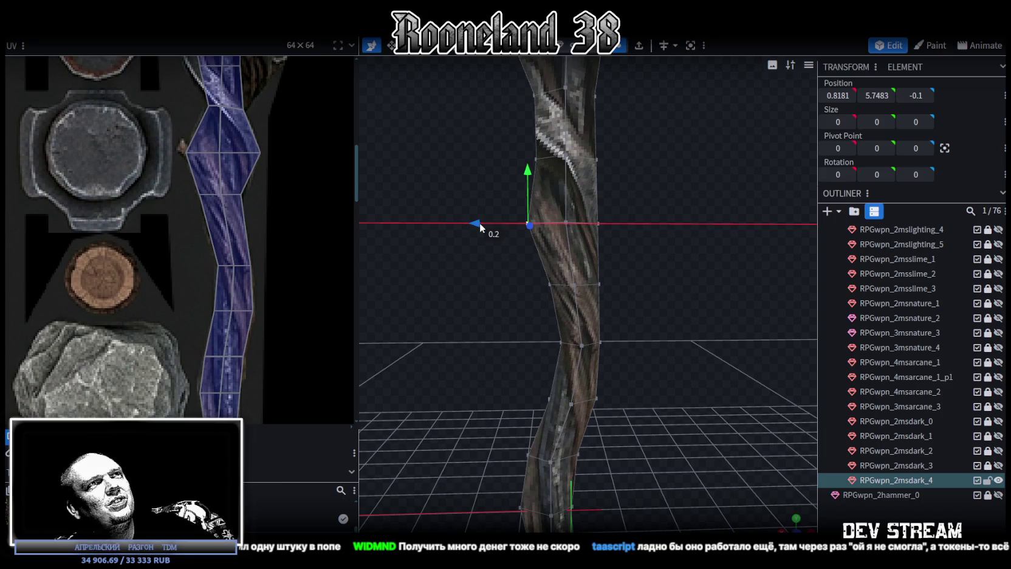
left_click_drag(642, 248, 629, 255)
left_click_drag(525, 233, 542, 237)
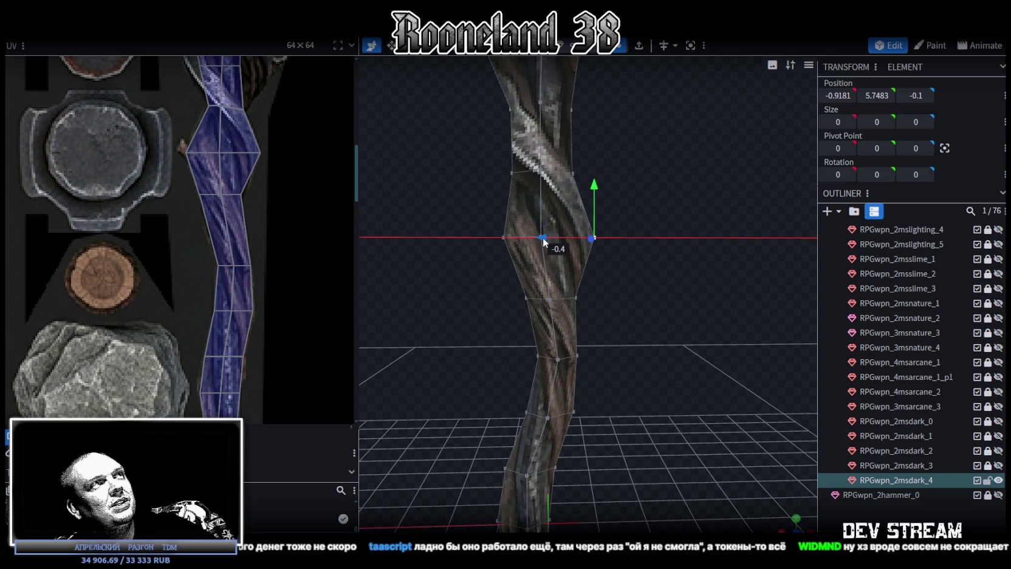
left_click_drag(542, 237, 544, 235)
mouse_move(650, 263)
left_mouse_down()
mouse_move(614, 251)
mouse_move(644, 258)
left_mouse_up()
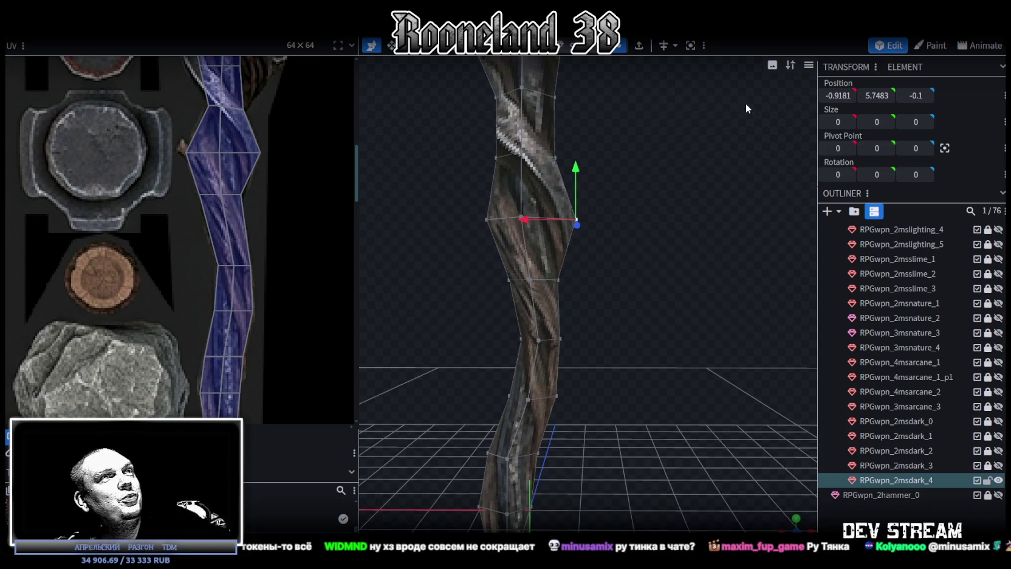
left_click_drag(600, 172, 621, 184)
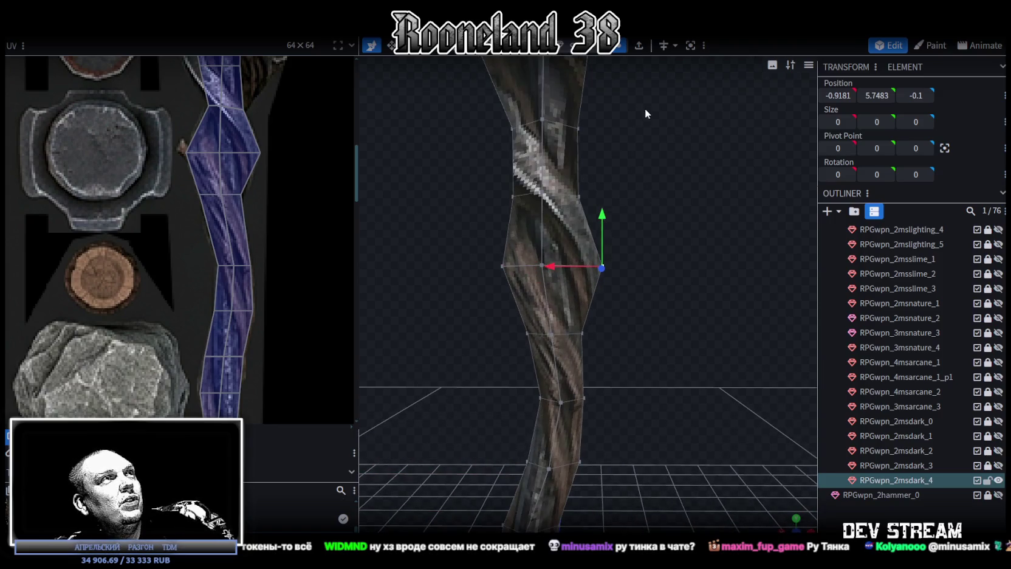
mouse_move(642, 130)
left_mouse_down()
mouse_move(648, 209)
mouse_move(632, 180)
left_mouse_up()
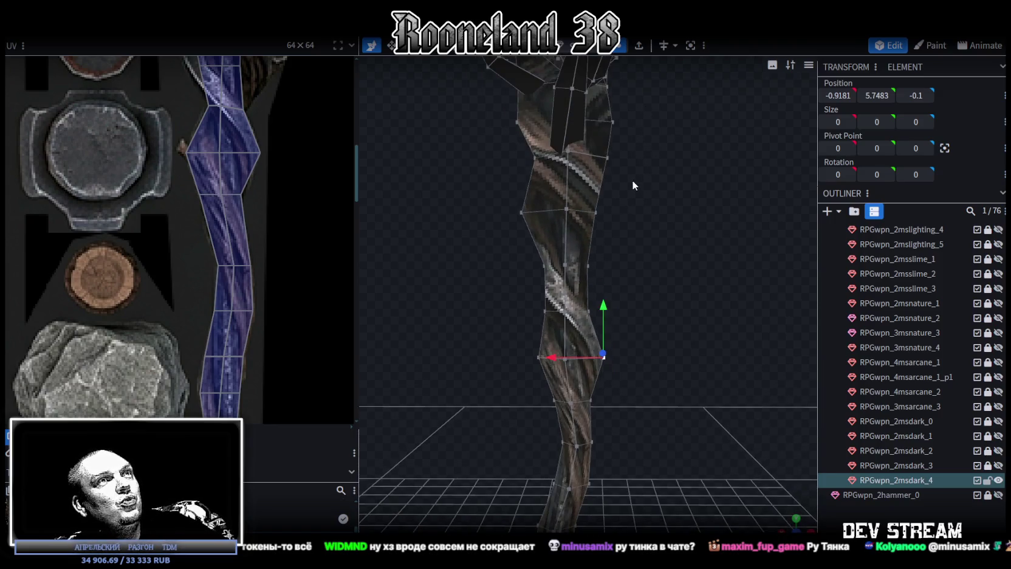
left_click(565, 265)
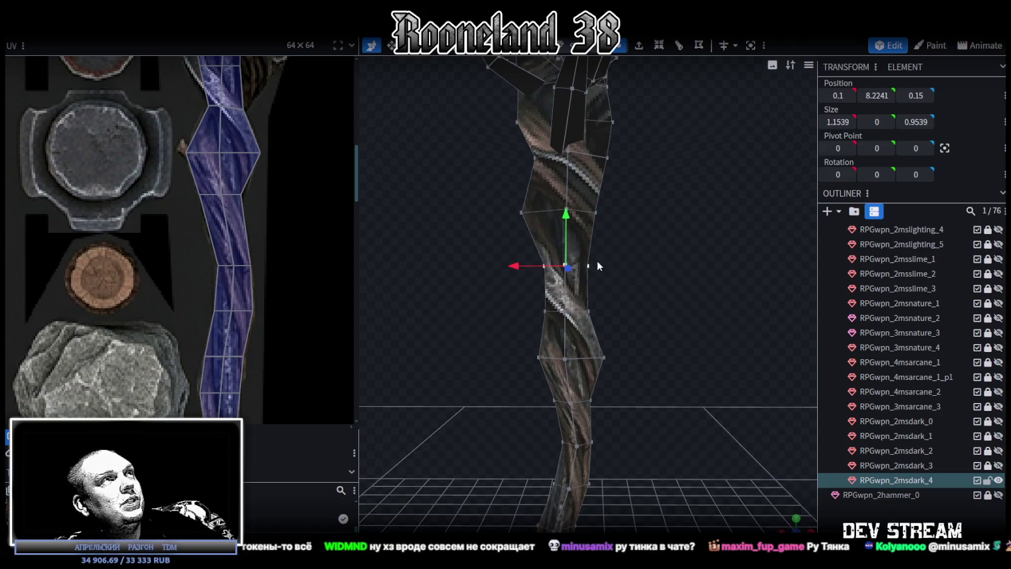
Select the twisted section's UV face and lower a vertex there by 0.2 along Y
scroll(270, 177, "up", 1)
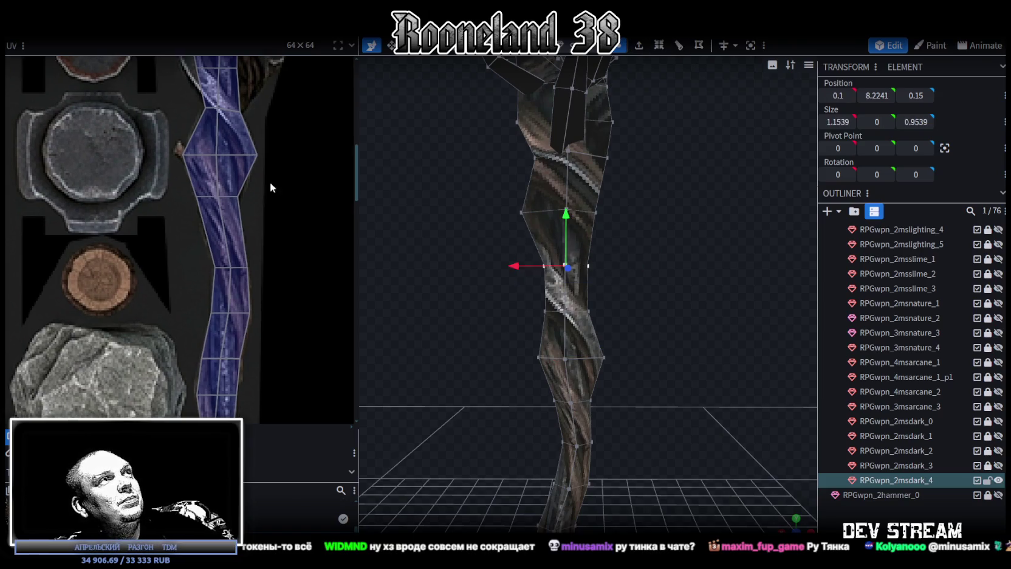
scroll(288, 271, "up", 2)
scroll(213, 140, "up", 2)
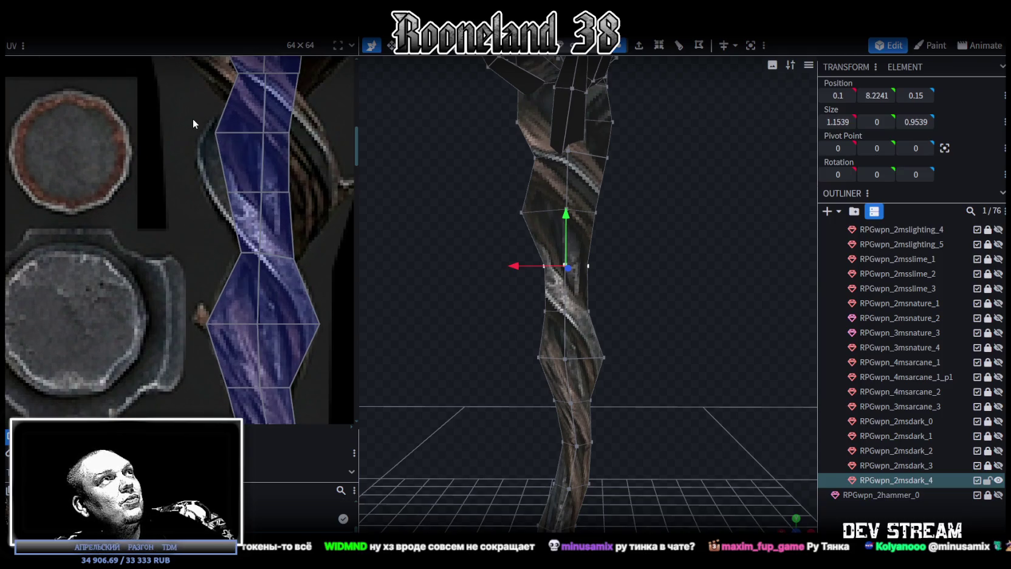
scroll(193, 118, "down", 2)
scroll(207, 174, "down", 1)
left_click(231, 182)
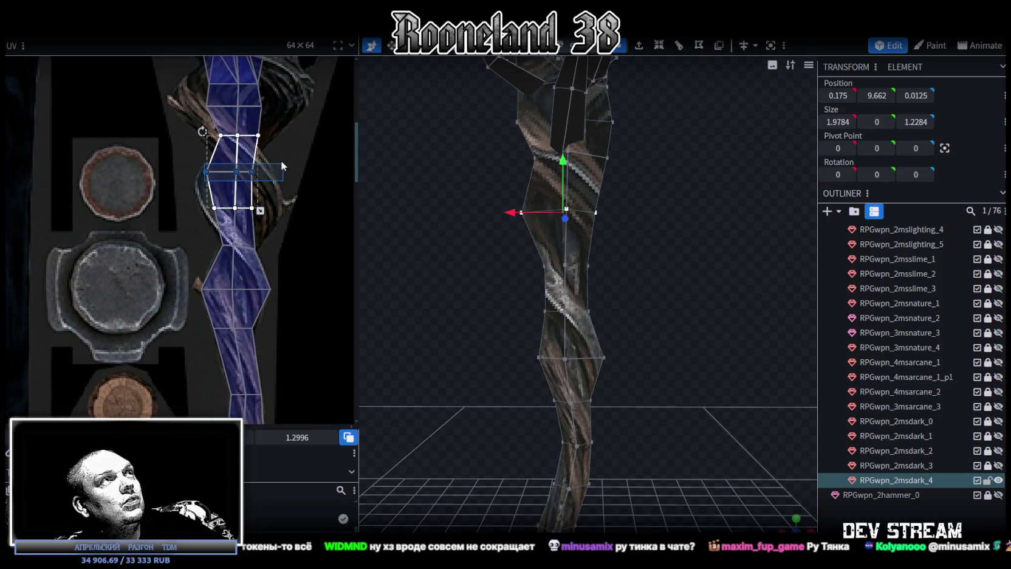
scroll(280, 219, "down", 2)
scroll(274, 161, "down", 1)
scroll(272, 135, "down", 1)
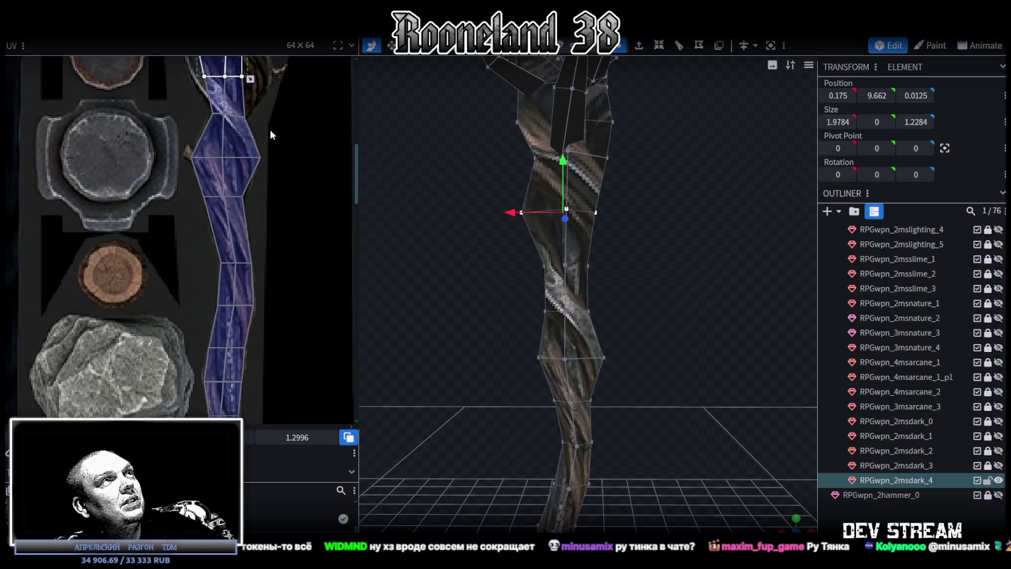
scroll(270, 152, "up", 1)
scroll(268, 172, "up", 1)
scroll(255, 171, "up", 1)
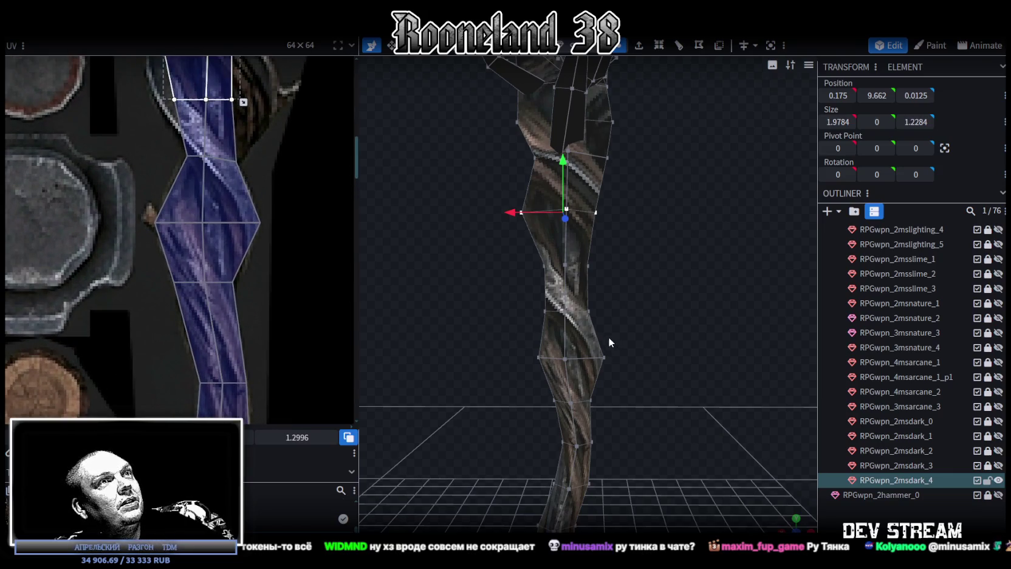
scroll(602, 328, "up", 3)
left_click(587, 315)
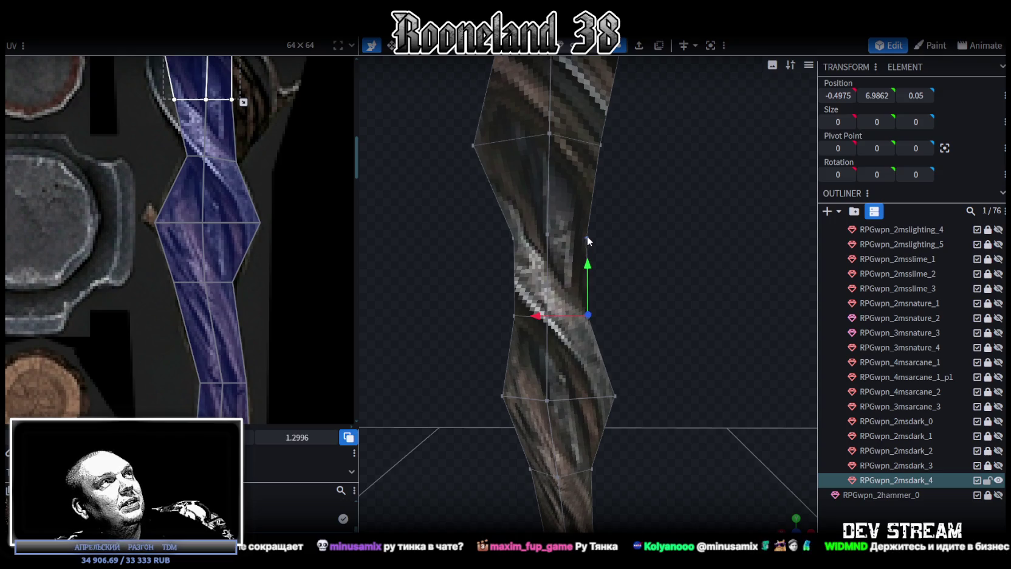
left_click_drag(588, 269, 588, 277)
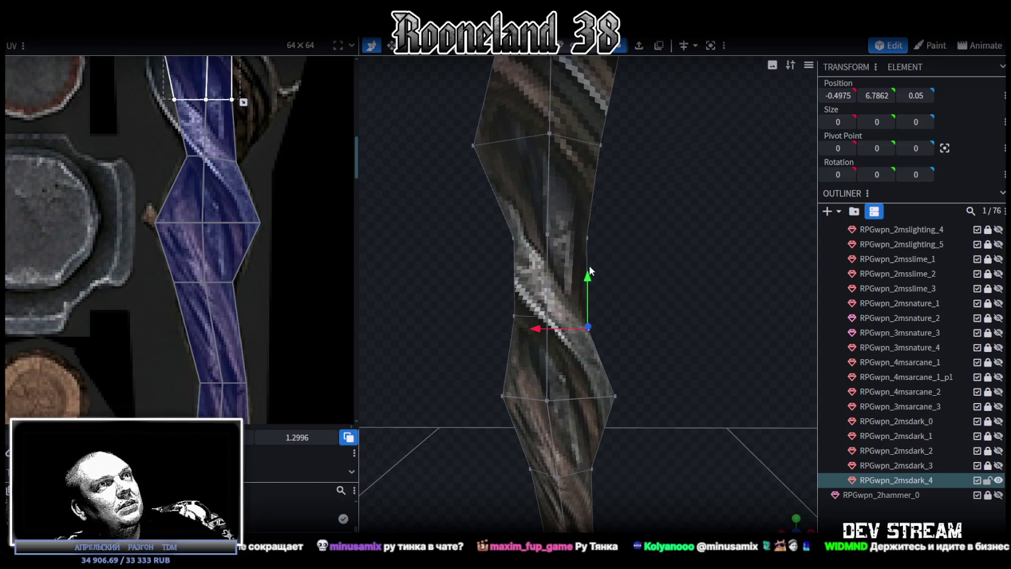
left_click_drag(616, 312, 617, 302)
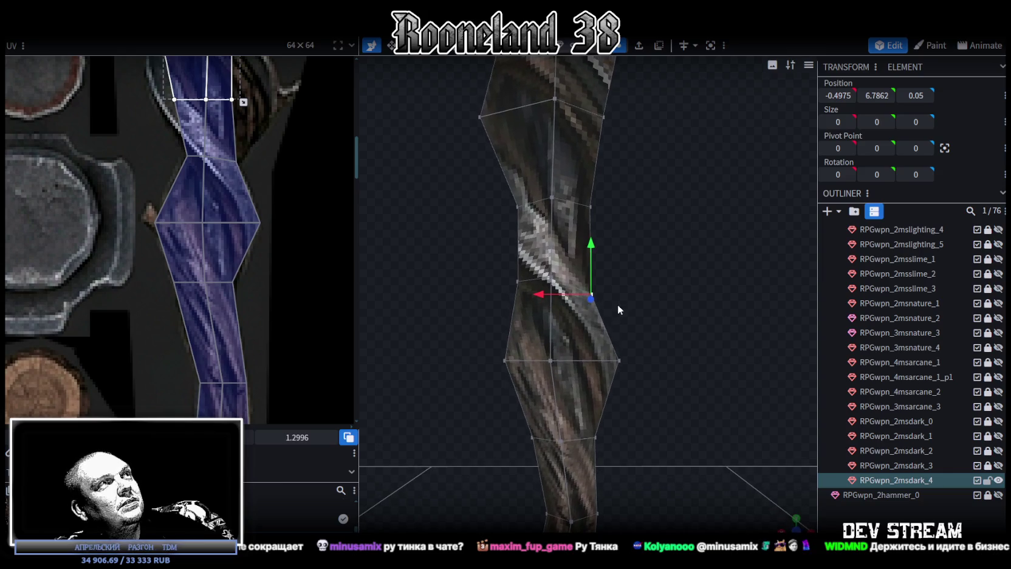
Raise two UV vertices of the twisted face on the texture so the bark stripe flows
right_click_drag(385, 245, 387, 286)
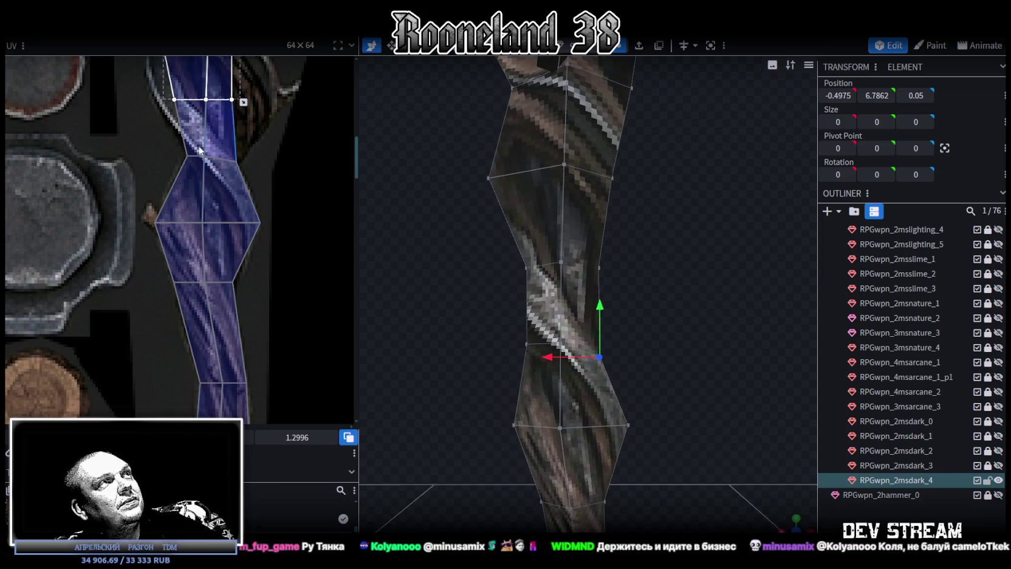
scroll(182, 137, "up", 3)
left_click(192, 172)
left_click_drag(193, 172, 189, 163)
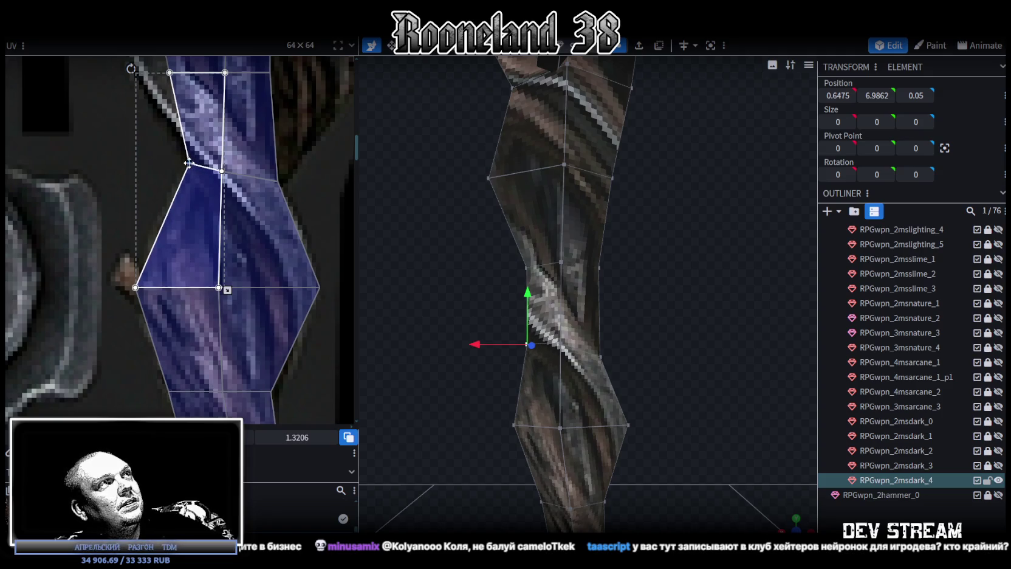
left_click(221, 171, "shift")
left_click_drag(221, 176, 222, 171)
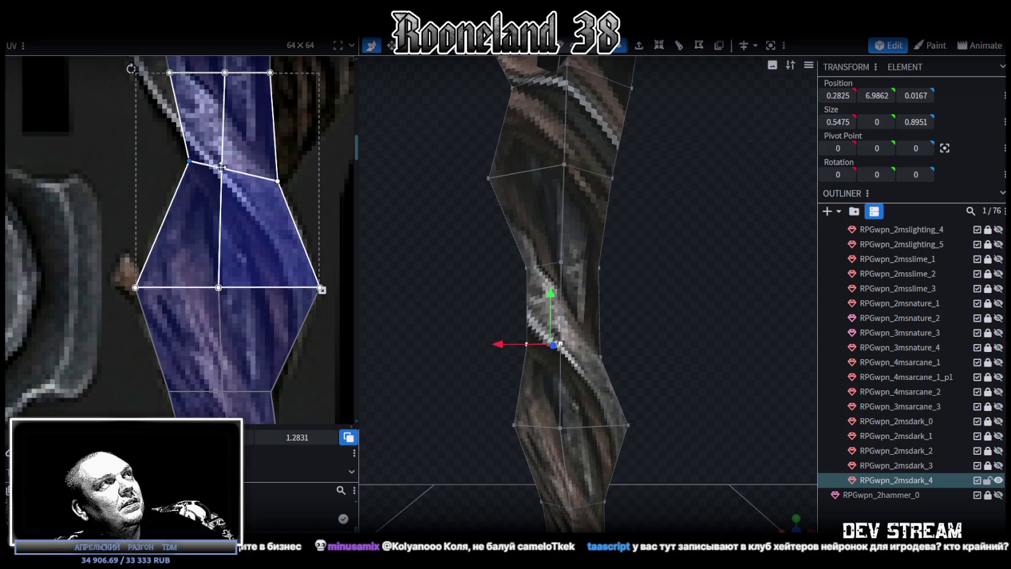
Raise a vertex at the twist 0.2 along Y, then lower it back 0.1
scroll(456, 314, "up", 3)
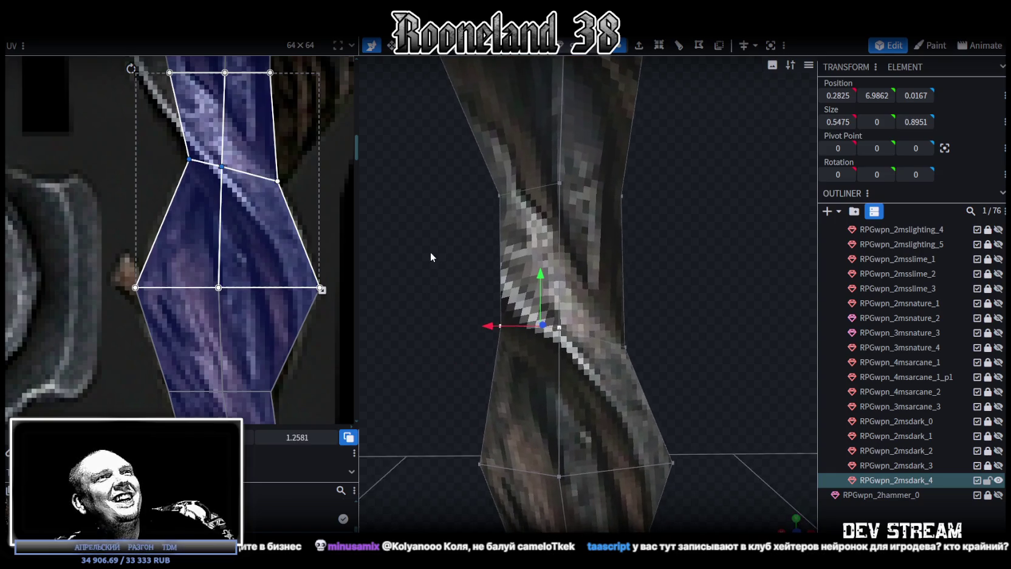
left_click_drag(429, 253, 522, 359, "ctrl")
left_click_drag(511, 275, 511, 258)
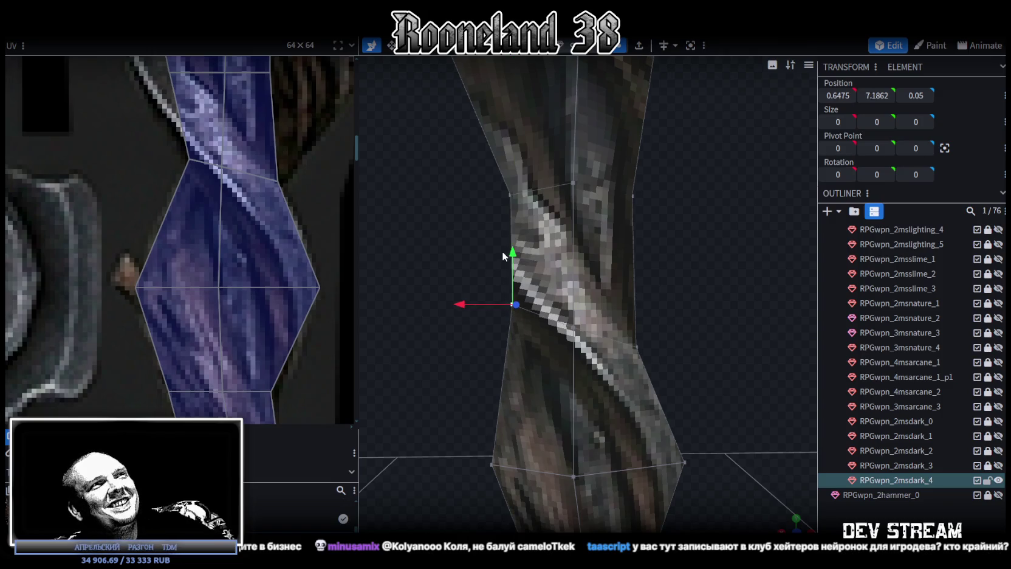
left_click_drag(513, 253, 515, 262)
mouse_move(463, 282)
left_mouse_down()
mouse_move(453, 241)
mouse_move(529, 268)
mouse_move(609, 274)
mouse_move(596, 237)
mouse_move(491, 240)
mouse_move(424, 281)
mouse_move(332, 263)
left_mouse_up()
scroll(429, 278, "up", 3)
Select neighbouring shaft UV faces and pull one UV vertex down and inward
scroll(291, 237, "down", 3)
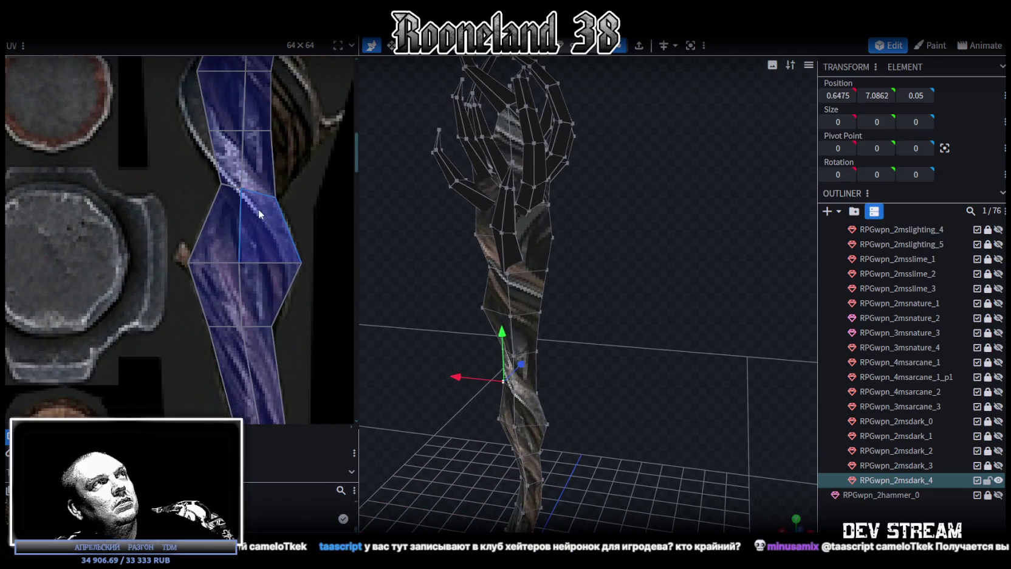
scroll(266, 295, "up", 1)
left_click(215, 142)
left_click(225, 160, "shift")
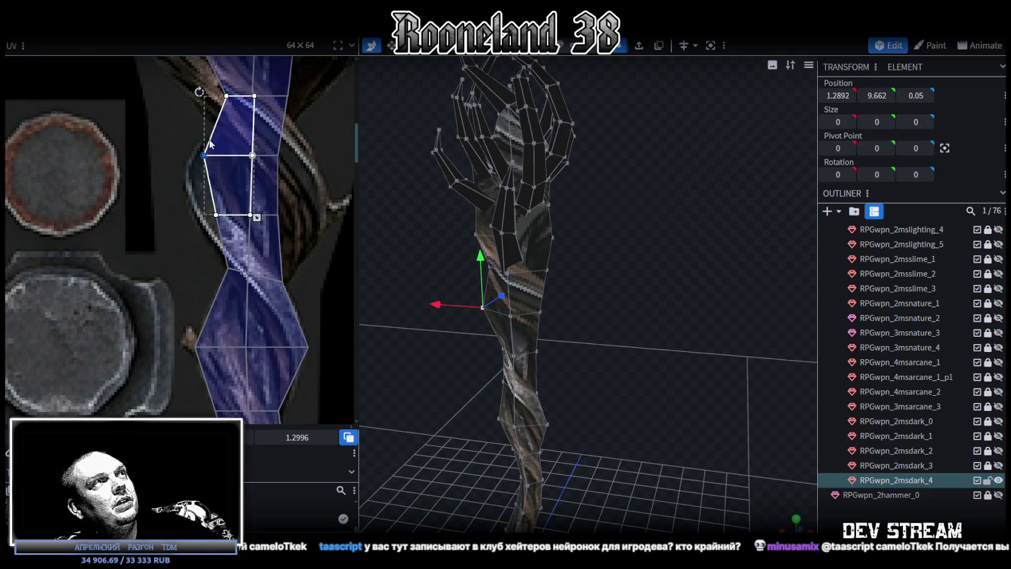
scroll(245, 187, "up", 1)
scroll(249, 185, "up", 1)
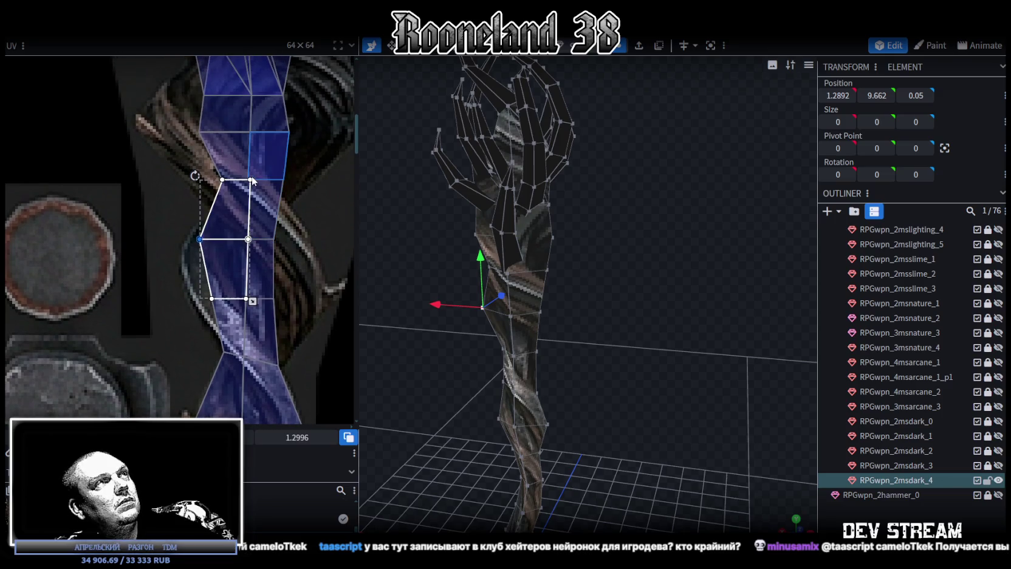
mouse_move(223, 179)
left_mouse_down()
mouse_move(252, 179)
mouse_move(246, 192)
left_mouse_up()
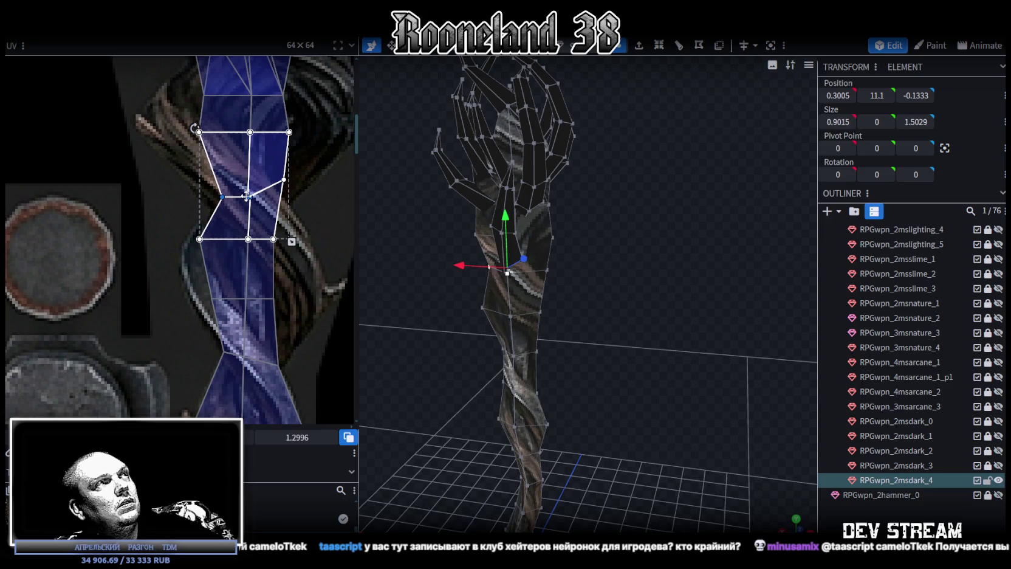
left_click(222, 200)
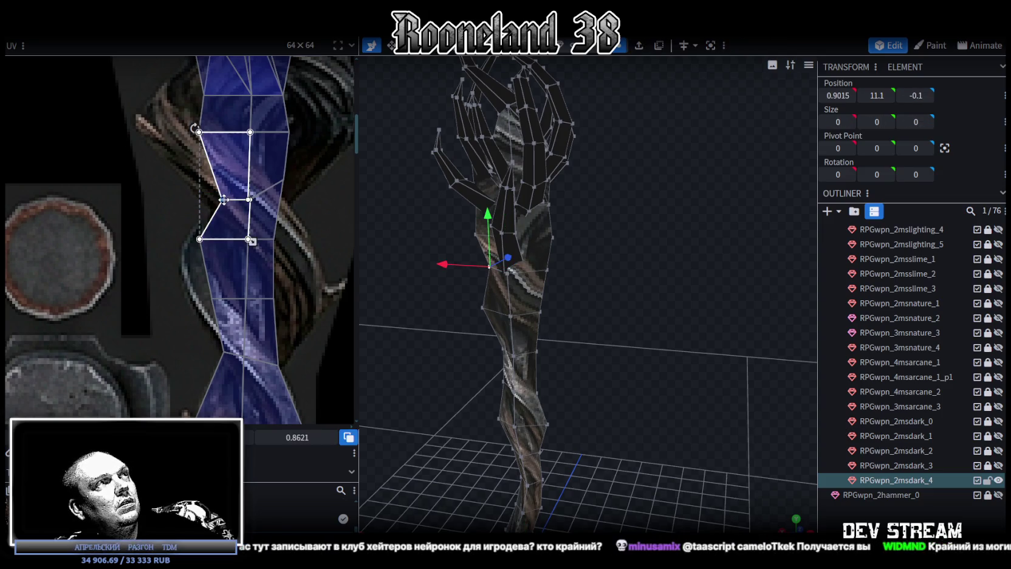
left_click_drag(222, 200, 209, 211)
Merge two middle UV vertices with Merge UV Vertices and nudge the result right
mouse_move(304, 168)
left_mouse_down()
mouse_move(273, 188)
mouse_move(286, 201)
left_mouse_up()
scroll(286, 201, "up", 3)
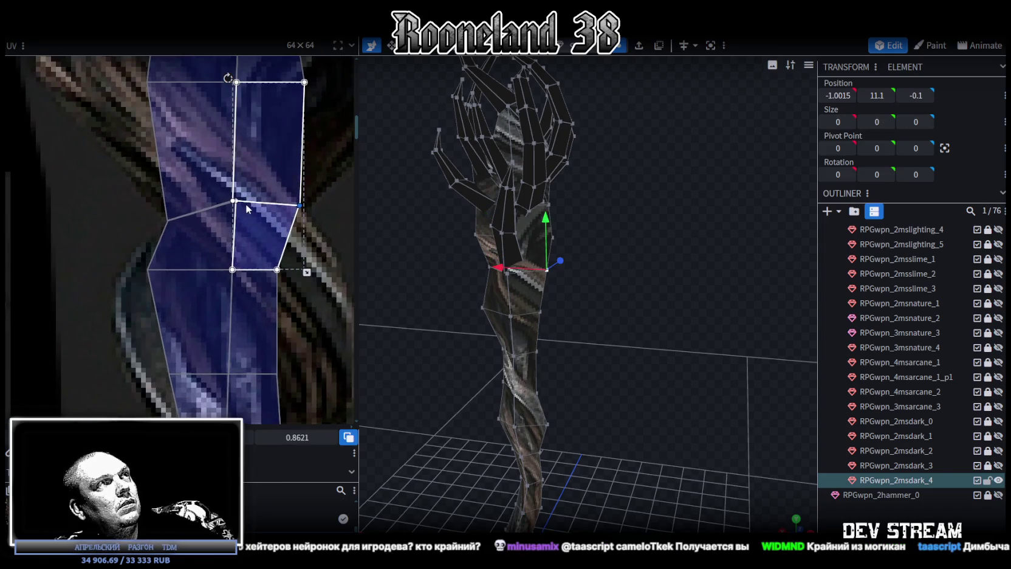
left_click_drag(140, 184, 241, 205)
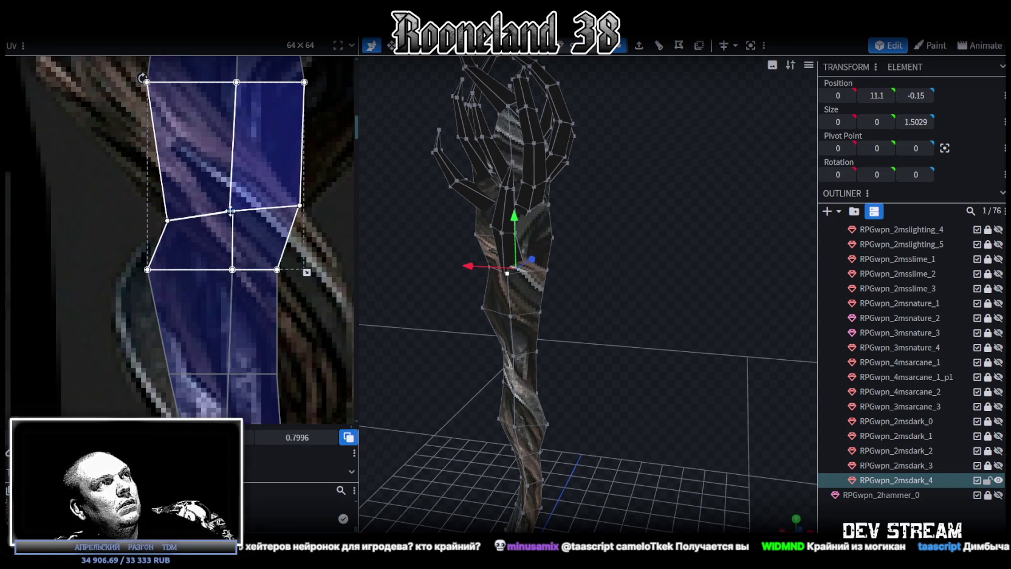
right_click(231, 211)
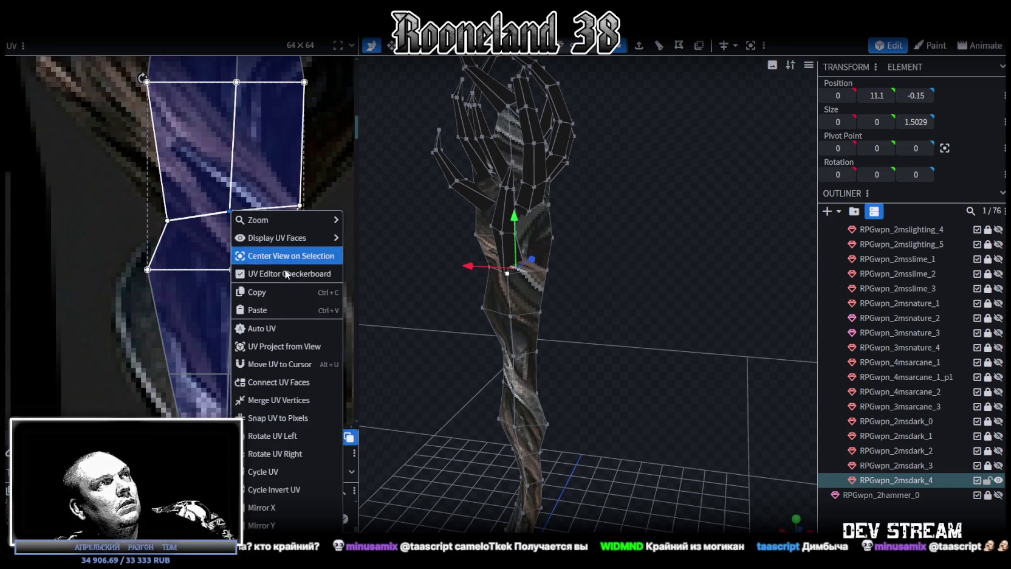
left_click(277, 400)
left_click_drag(231, 211, 233, 214)
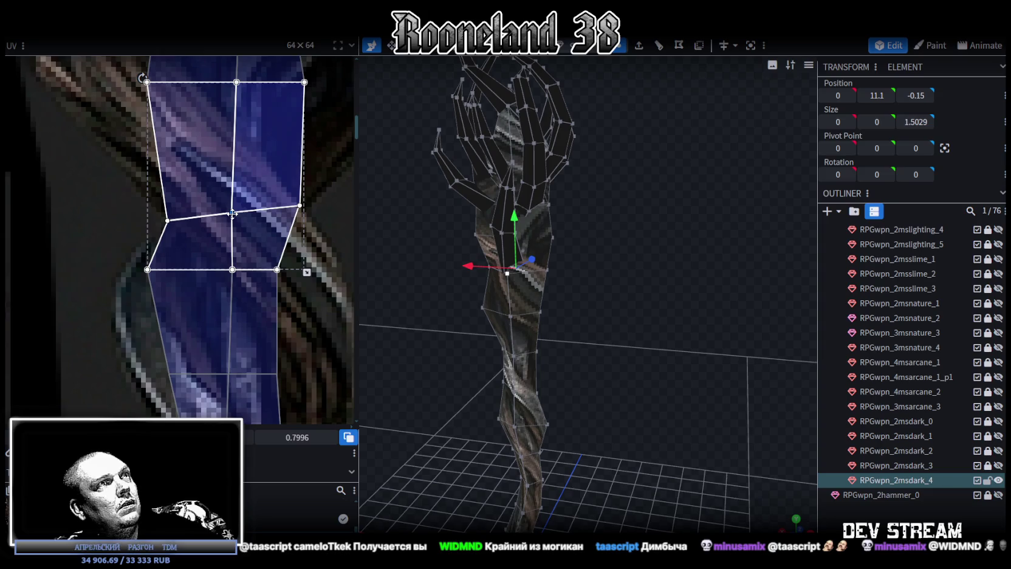
mouse_move(610, 331)
left_mouse_down()
mouse_move(643, 308)
mouse_move(613, 295)
left_mouse_up()
scroll(588, 242, "up", 5)
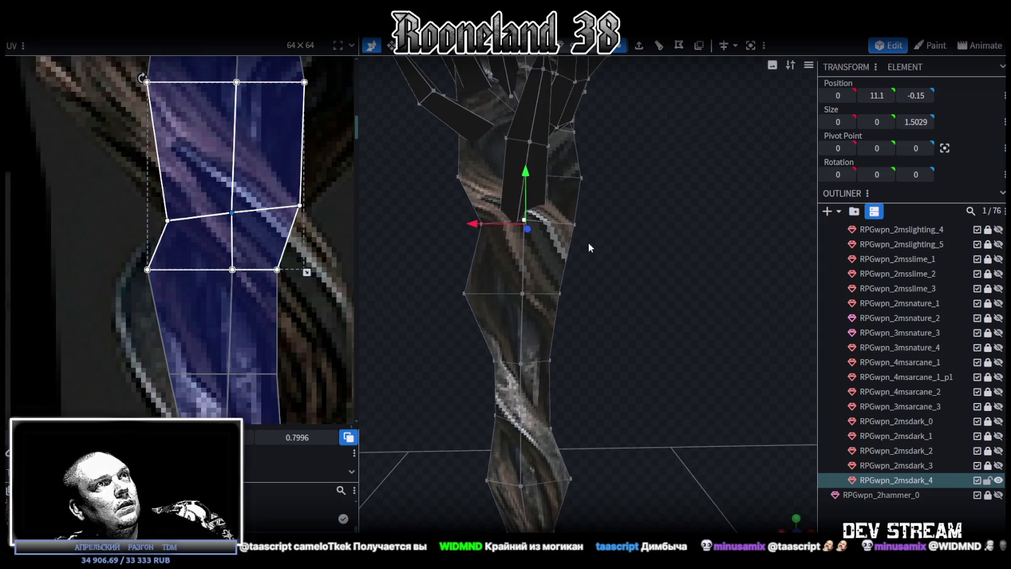
Move two upper-shaft vertices outward along X and up along Y
left_click(574, 224)
left_click_drag(525, 225, 535, 221)
left_click_drag(576, 194, 583, 170)
left_click_drag(480, 237, 480, 236)
left_click_drag(482, 177, 481, 184)
left_click_drag(436, 230, 424, 232)
left_click_drag(472, 182, 472, 176)
left_click_drag(461, 256, 434, 287)
Drag the matching UV vertices across the texture to fit the reshaped faces
left_click(149, 268)
left_click_drag(148, 265, 125, 266)
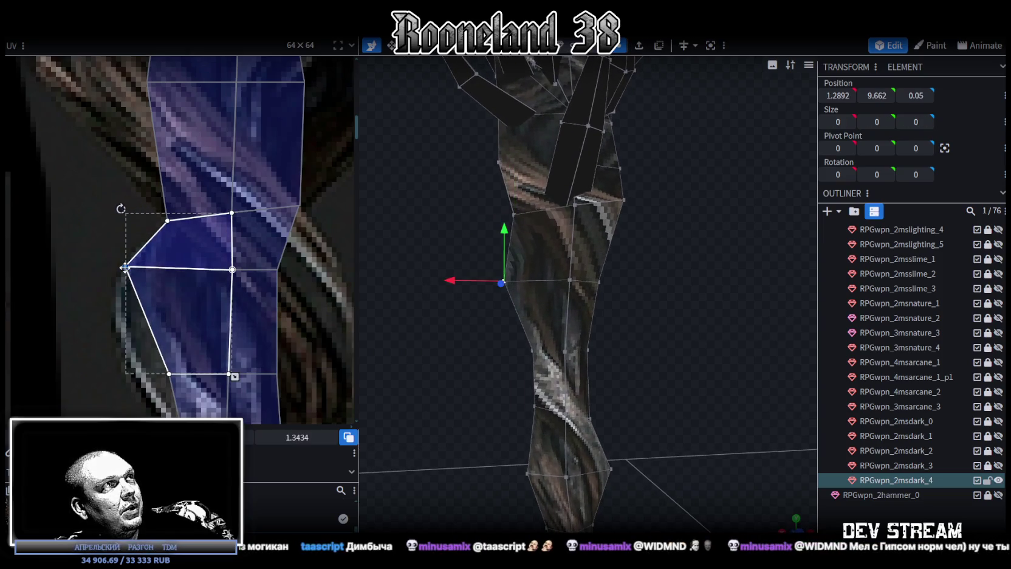
mouse_move(165, 328)
left_mouse_down()
mouse_move(193, 305)
mouse_move(140, 303)
left_mouse_up()
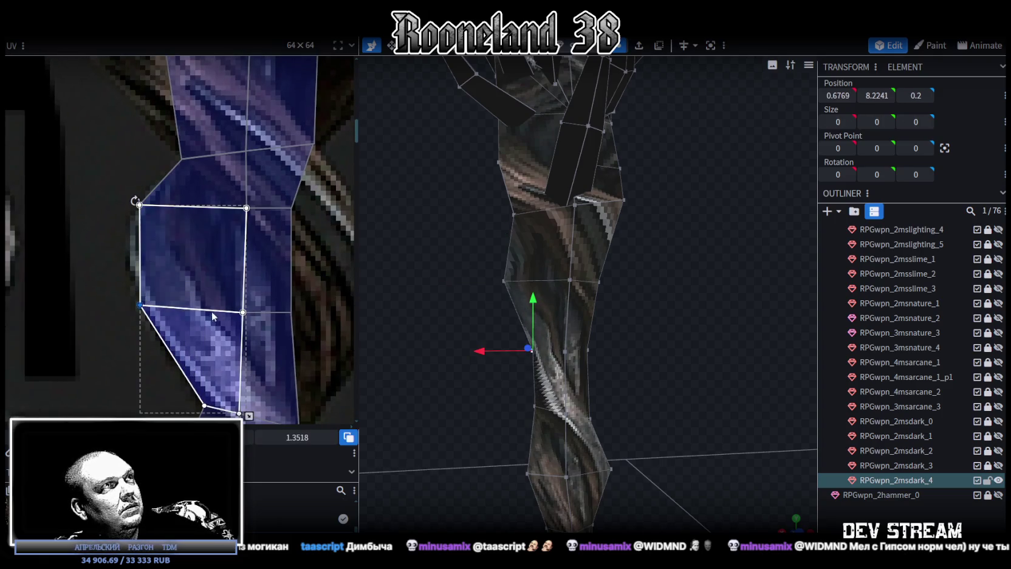
middle_click_drag(211, 311, 145, 272)
mouse_move(182, 213)
left_mouse_down()
mouse_move(256, 234)
mouse_move(252, 217)
left_mouse_up()
mouse_move(207, 344)
left_mouse_down()
mouse_move(159, 311)
mouse_move(273, 325)
left_mouse_up()
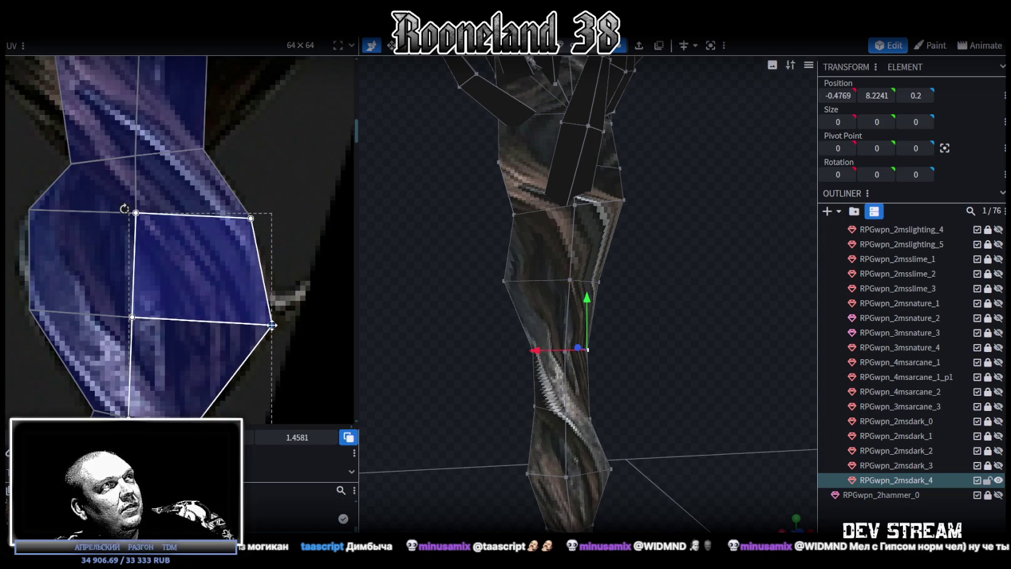
scroll(273, 325, "down", 3)
scroll(255, 305, "down", 1)
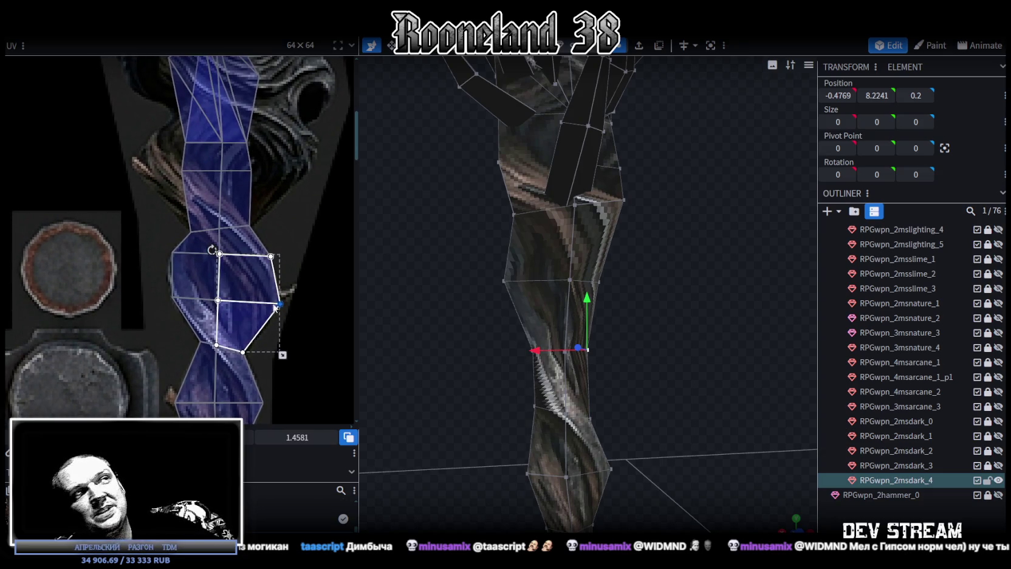
scroll(666, 279, "up", 2)
Raise and push more vertices below the claws outward along X
mouse_move(613, 319)
left_mouse_down()
mouse_move(638, 322)
mouse_move(559, 240)
mouse_move(600, 263)
left_mouse_up()
left_click_drag(649, 214, 651, 196)
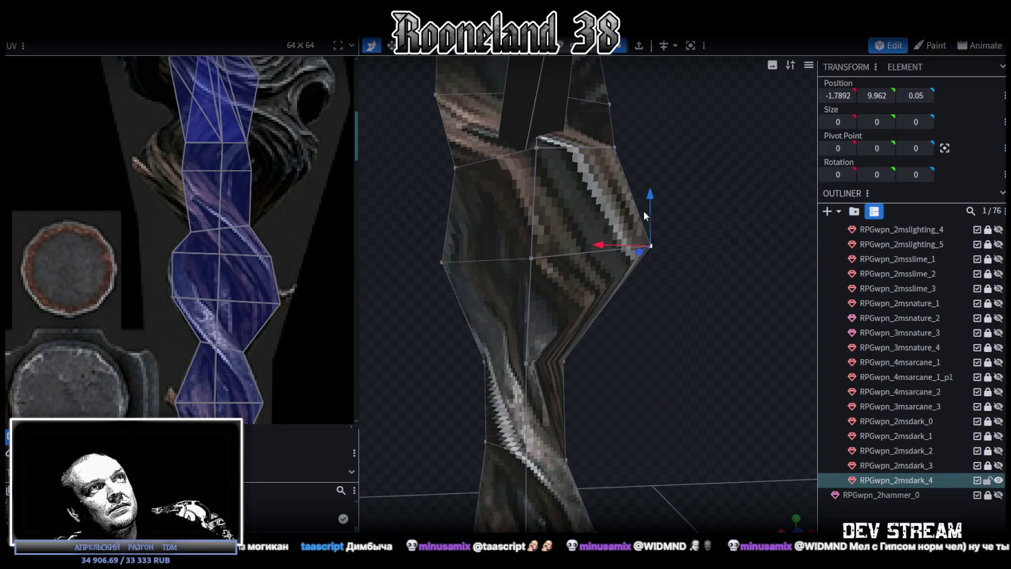
left_click_drag(600, 243, 610, 243)
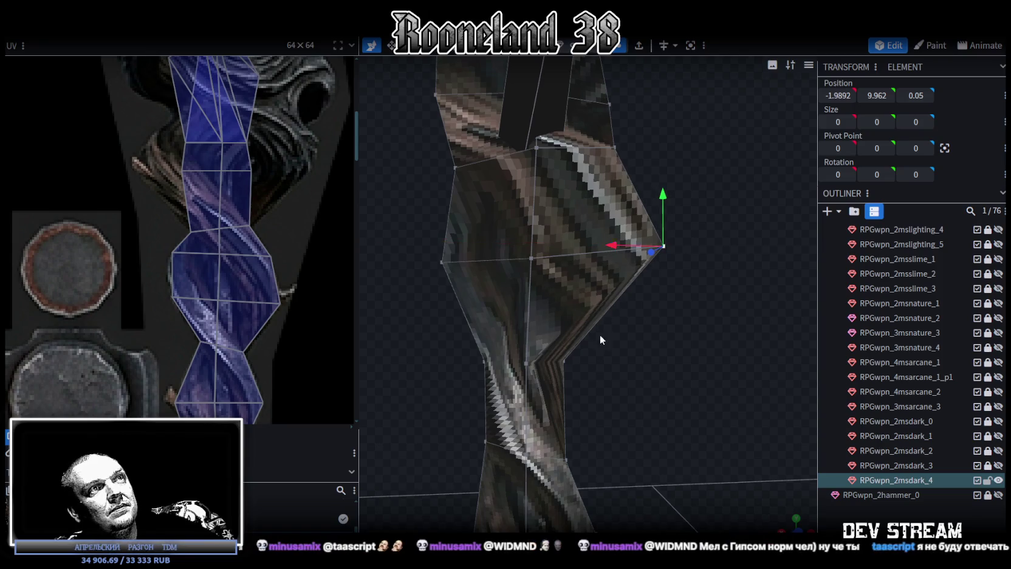
mouse_move(563, 365)
left_mouse_down()
mouse_move(632, 361)
mouse_move(539, 415)
mouse_move(635, 405)
mouse_move(613, 376)
mouse_move(575, 232)
left_mouse_up()
scroll(539, 416, "up", 3)
mouse_move(563, 296)
left_mouse_down()
mouse_move(539, 292)
mouse_move(642, 322)
mouse_move(490, 325)
left_mouse_up()
left_click(560, 327)
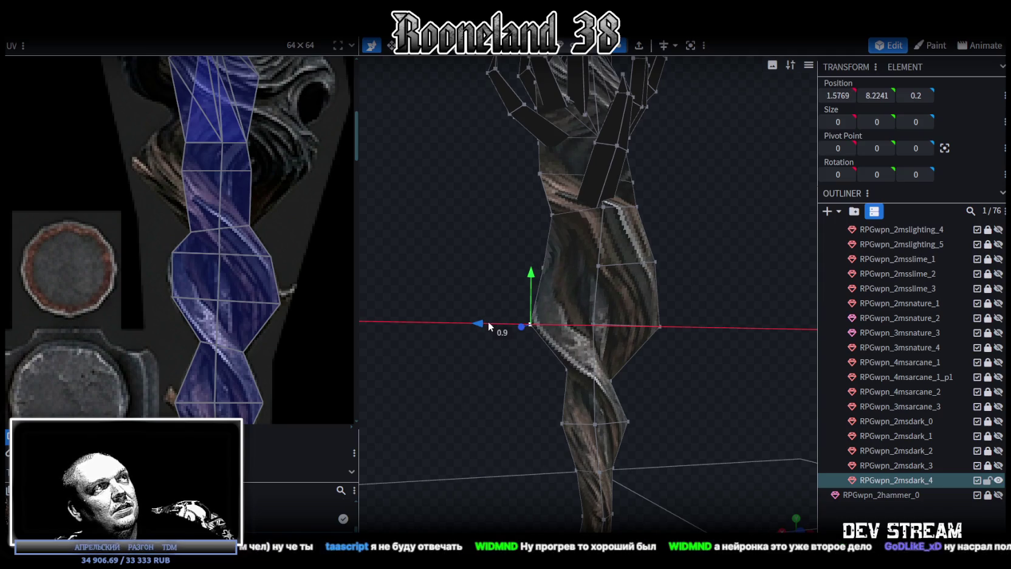
Nudge a shaft vertex outward along X and select two vertices on the shaft edge
left_click_drag(512, 278, 487, 267)
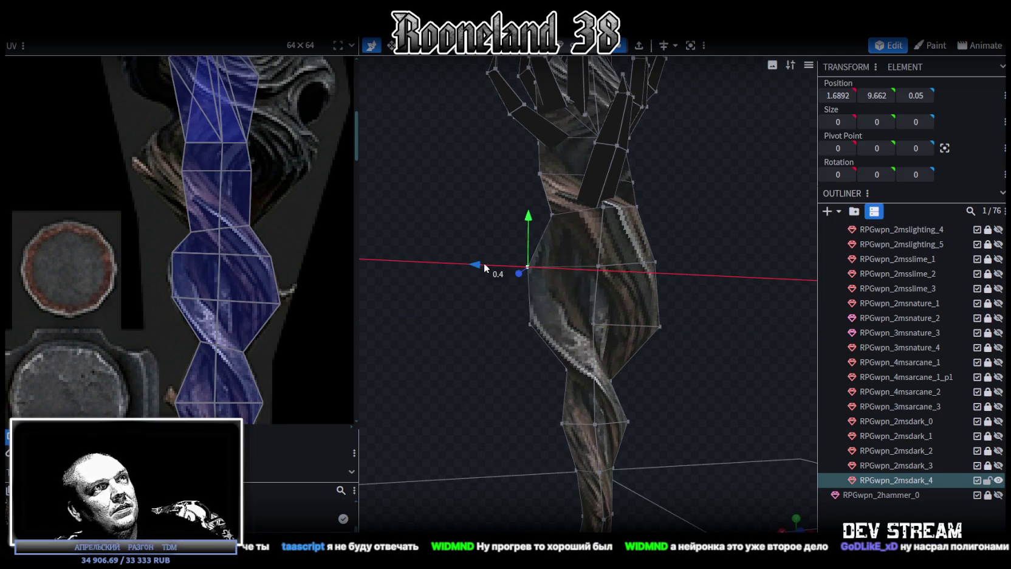
left_click_drag(460, 223, 536, 346)
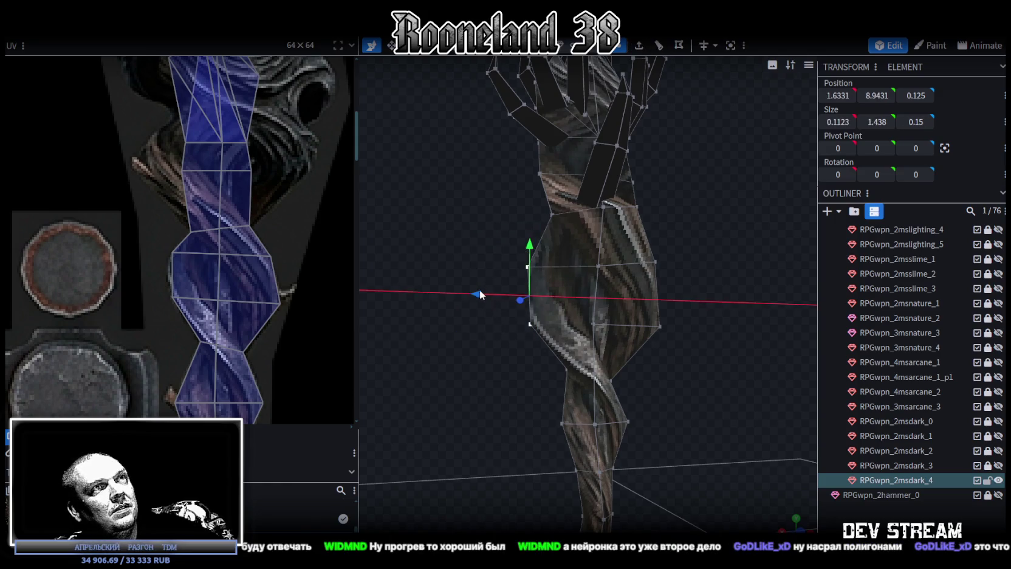
scroll(482, 290, "down", 5)
mouse_move(482, 289)
left_mouse_down()
mouse_move(529, 370)
mouse_move(646, 291)
mouse_move(646, 306)
mouse_move(559, 354)
mouse_move(592, 318)
left_mouse_up()
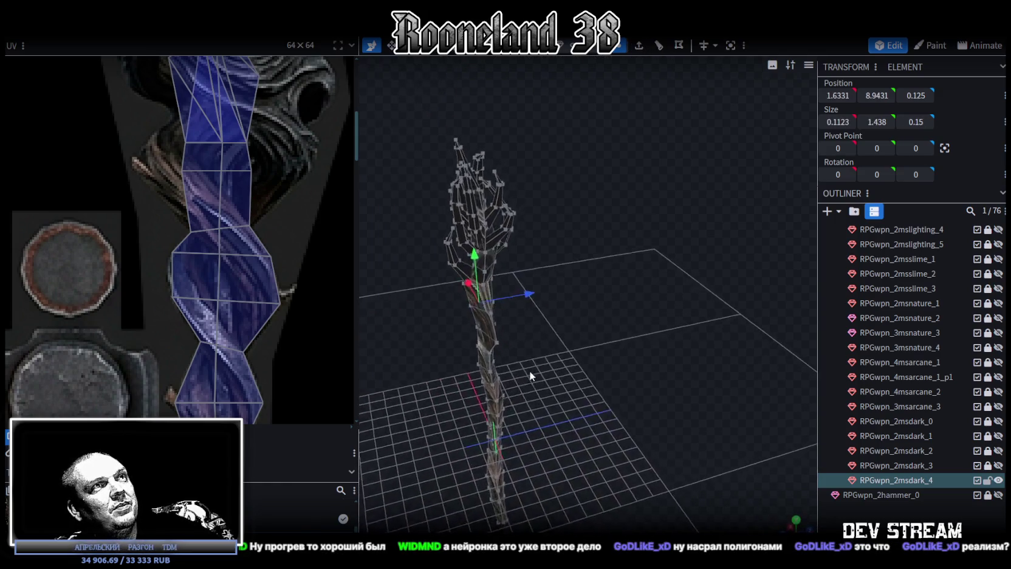
scroll(529, 371, "up", 3)
scroll(276, 320, "down", 3)
scroll(259, 248, "up", 4)
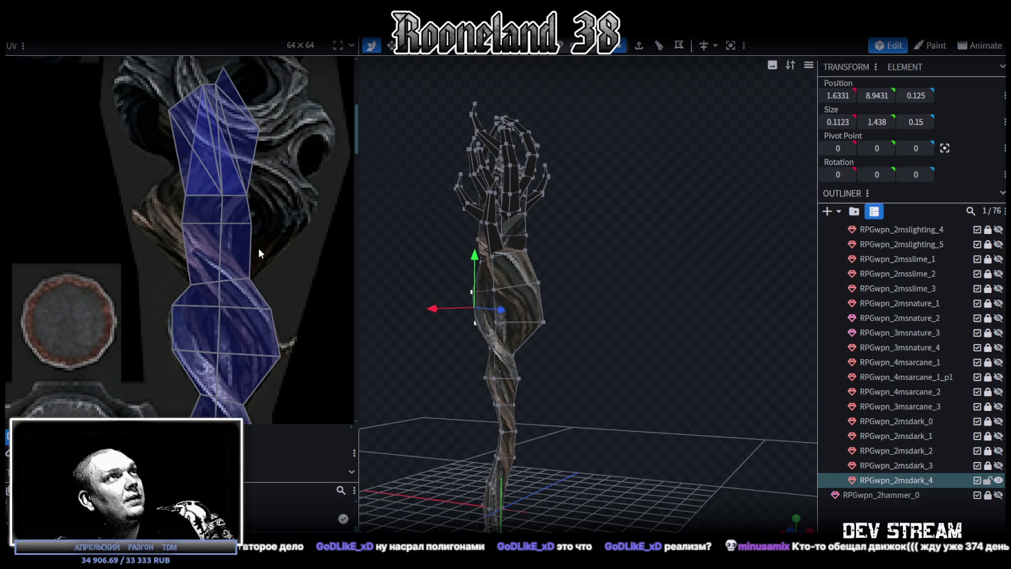
scroll(258, 249, "down", 5)
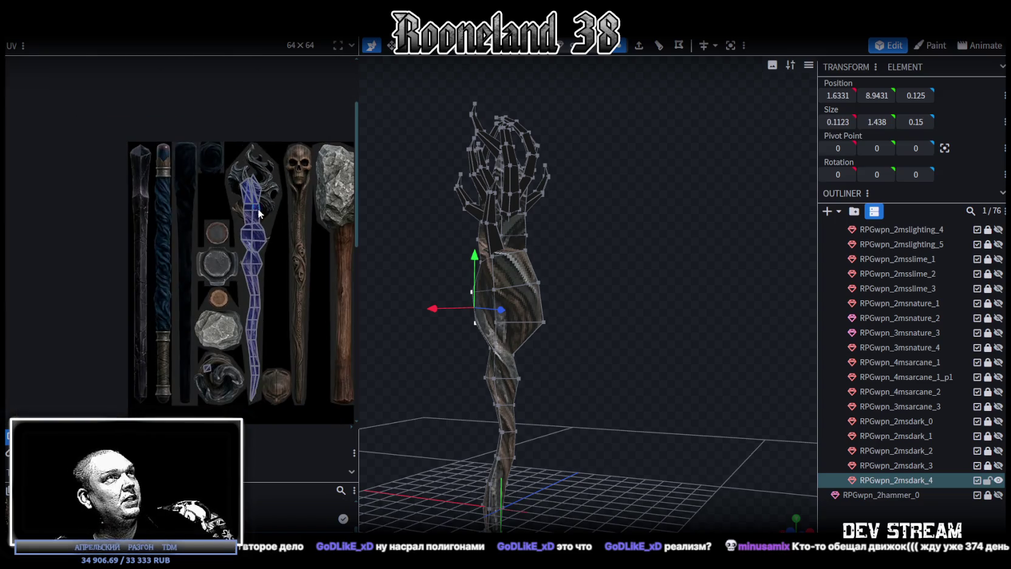
Orbit and zoom around the staff to inspect it from several angles
left_click_drag(605, 255, 557, 314)
scroll(638, 316, "up", 3)
scroll(665, 312, "up", 3)
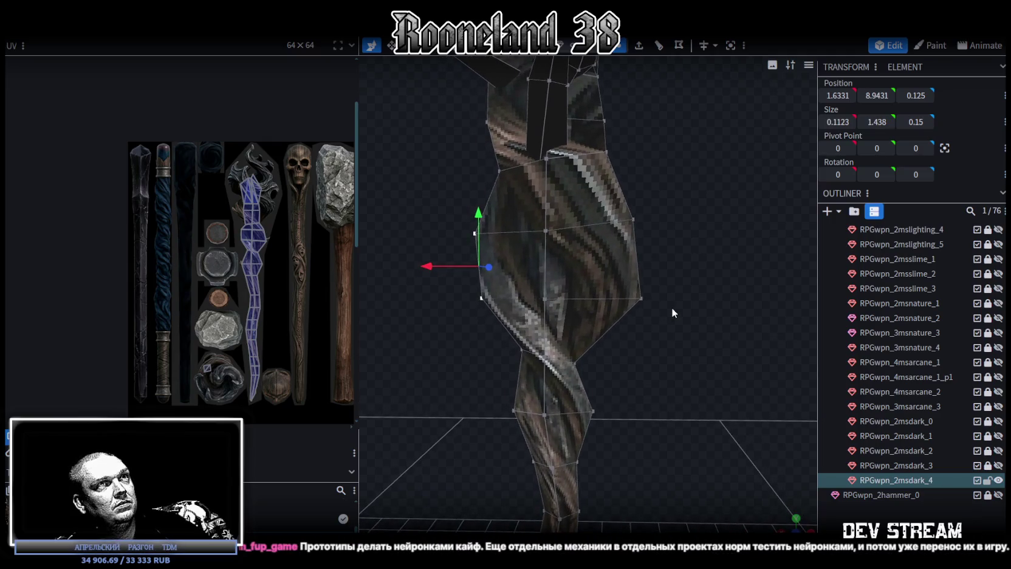
mouse_move(671, 307)
left_mouse_down()
mouse_move(616, 338)
mouse_move(571, 341)
mouse_move(670, 313)
mouse_move(672, 294)
mouse_move(659, 271)
mouse_move(572, 313)
mouse_move(561, 297)
mouse_move(692, 258)
mouse_move(708, 265)
mouse_move(693, 228)
mouse_move(604, 275)
mouse_move(537, 273)
mouse_move(687, 285)
left_mouse_up()
scroll(236, 190, "up", 2)
scroll(281, 191, "up", 2)
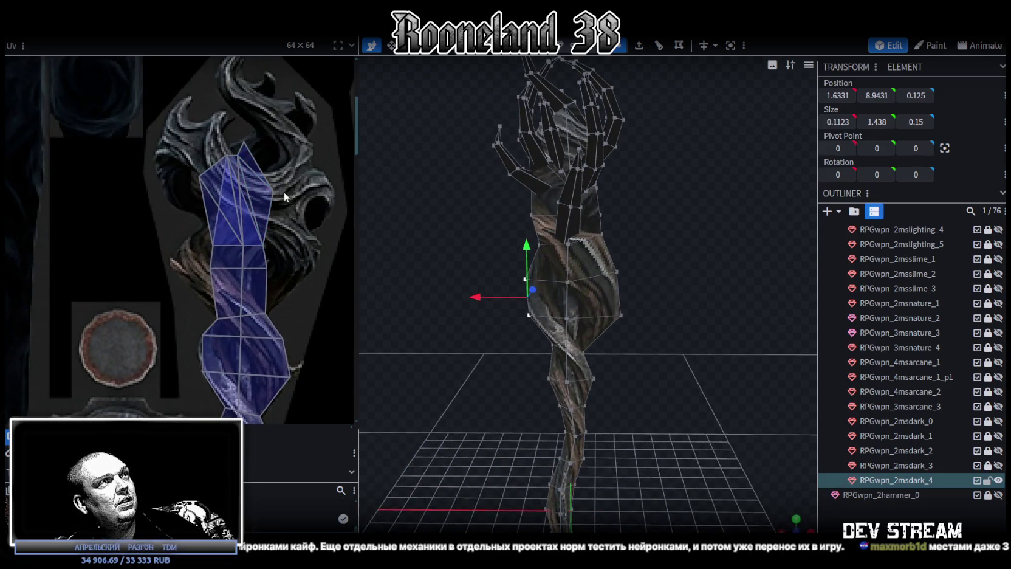
mouse_move(532, 236)
left_mouse_down()
mouse_move(652, 214)
mouse_move(652, 244)
mouse_move(559, 265)
mouse_move(726, 192)
left_mouse_up()
scroll(725, 195, "up", 3)
scroll(297, 232, "up", 1)
scroll(263, 178, "up", 2)
scroll(263, 182, "up", 2)
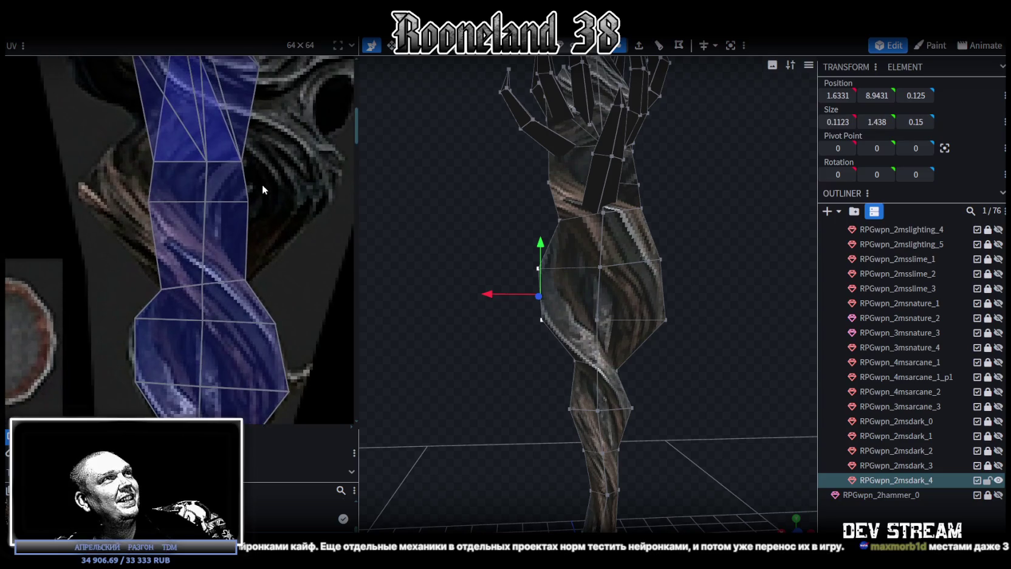
Widen a UV face near the staff top and shift another face's left UV vertices
left_click(229, 147)
left_click_drag(229, 147, 230, 150)
left_click_drag(249, 201, 334, 192)
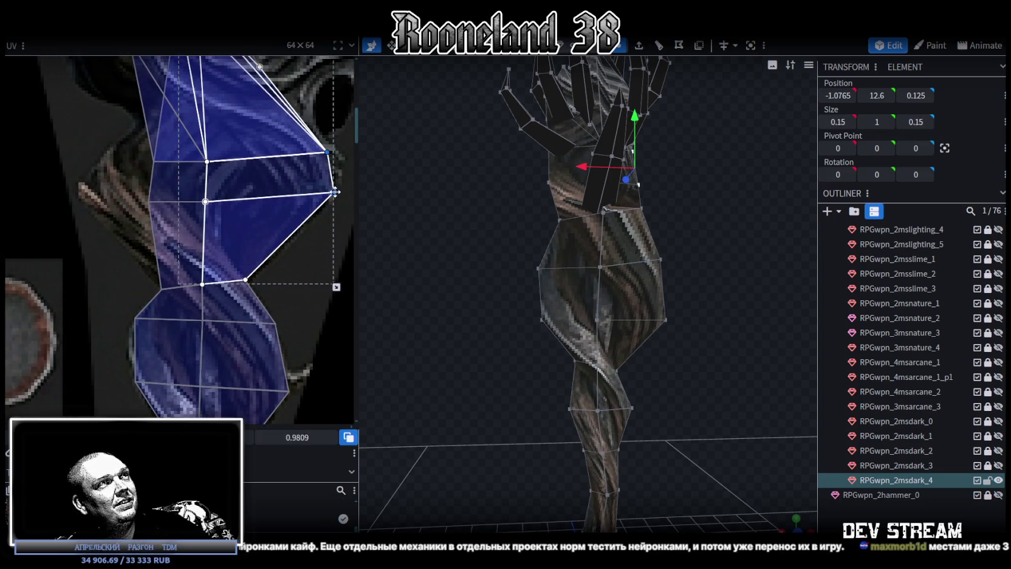
mouse_move(122, 203)
left_mouse_down()
mouse_move(147, 200)
mouse_move(95, 159)
left_mouse_up()
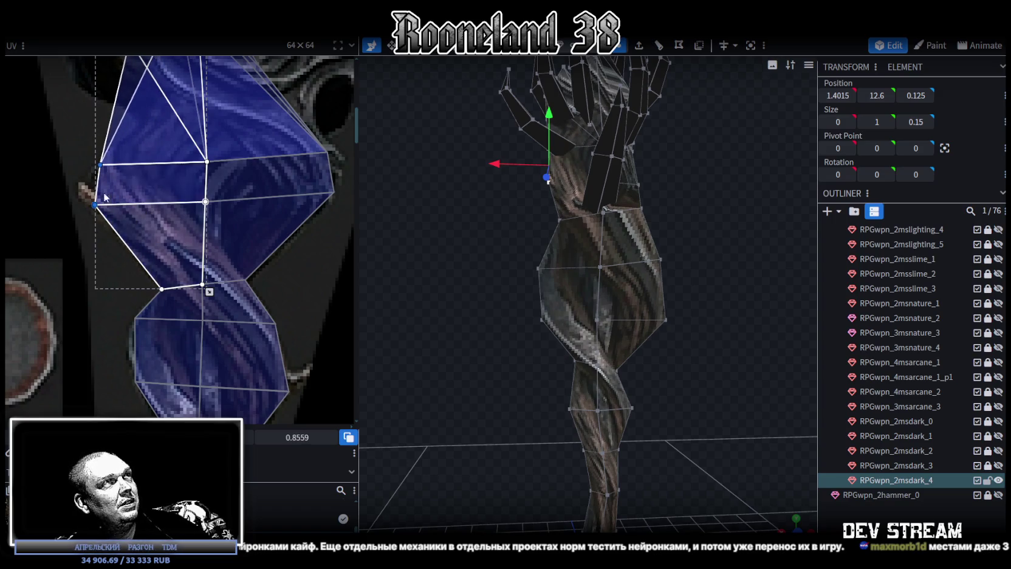
scroll(158, 120, "down", 2)
middle_click_drag(158, 120, 140, 226)
Lower the top pyramid piece by 0.5, from Position Y 15.5286 to 15.0286
left_click(166, 159)
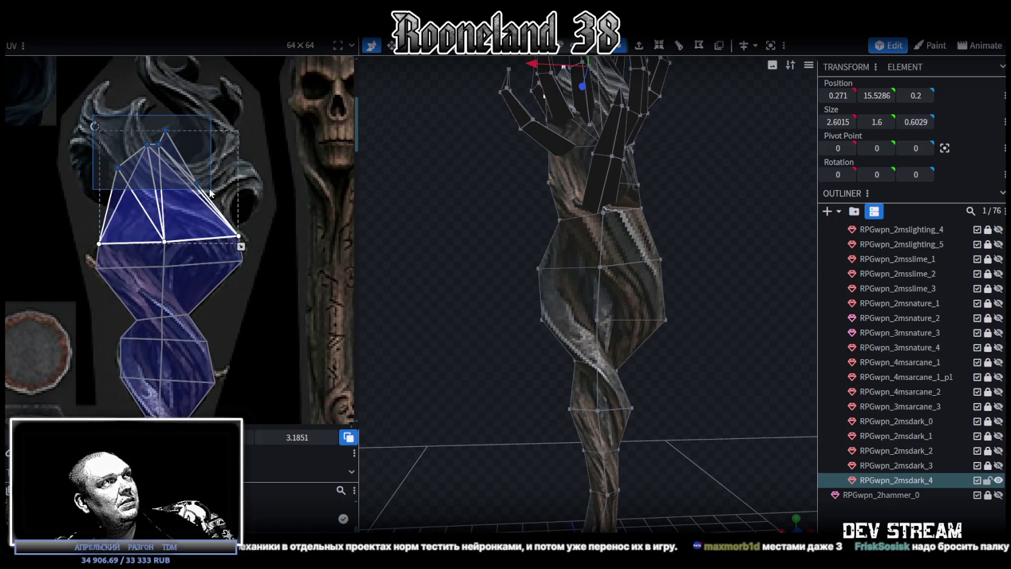
left_click_drag(170, 159, 173, 175)
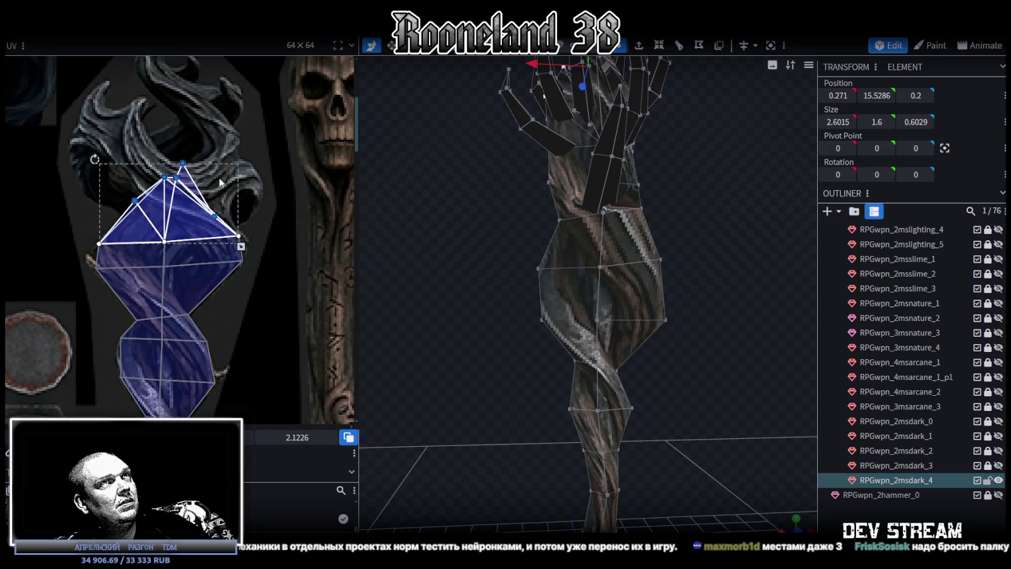
mouse_move(660, 203)
left_mouse_down()
mouse_move(691, 282)
mouse_move(692, 265)
left_mouse_up()
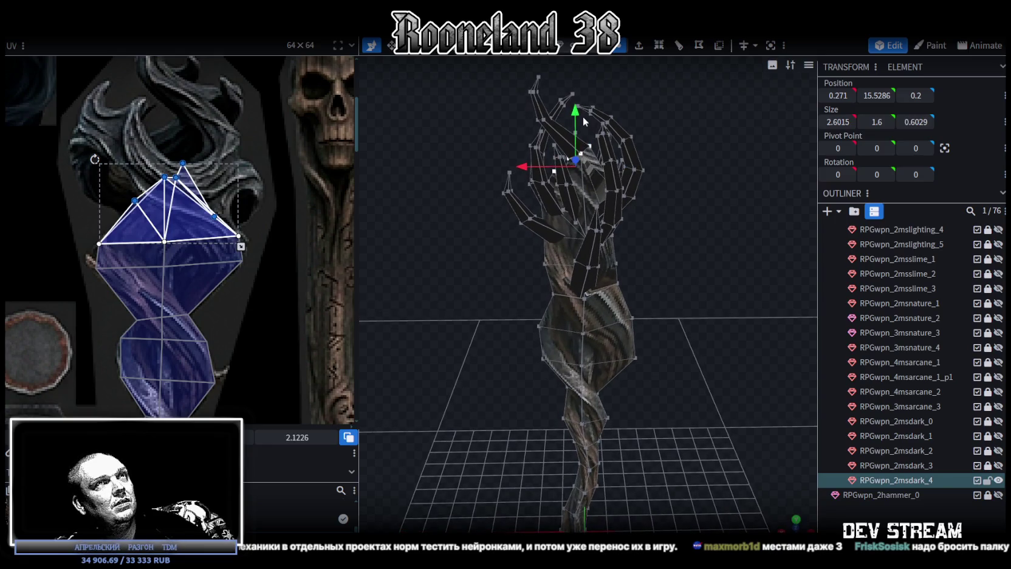
left_click_drag(576, 114, 576, 127)
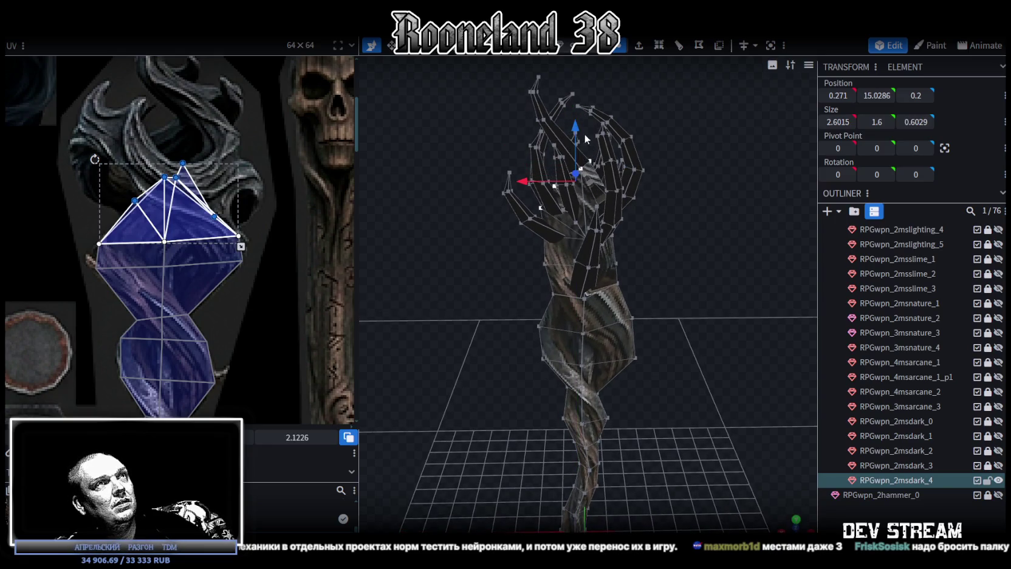
mouse_move(662, 245)
left_mouse_down()
mouse_move(674, 241)
mouse_move(787, 421)
left_mouse_up()
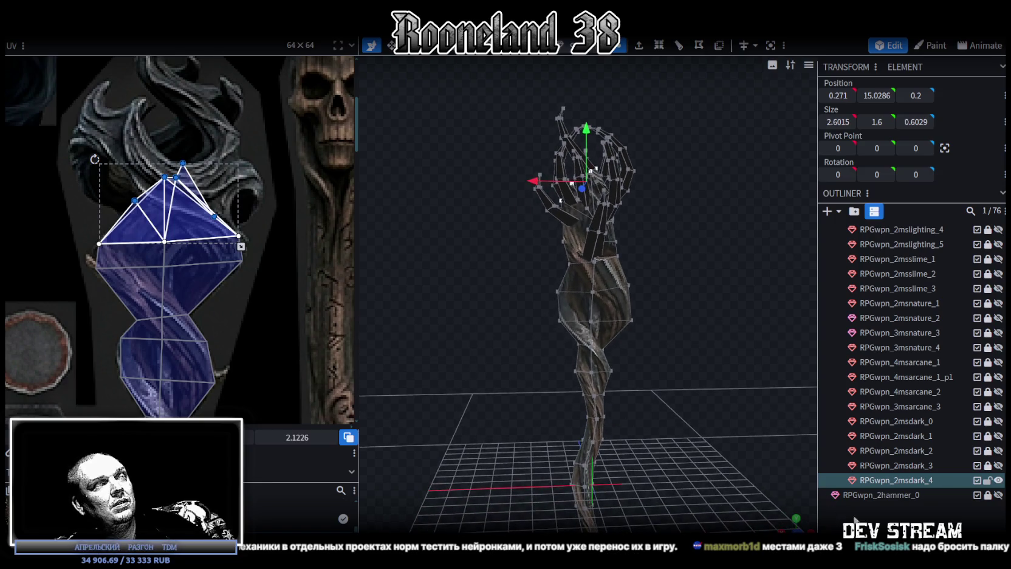
Reselect the whole staff mesh and orbit around it to review the lowered head
left_click(667, 312)
left_click(608, 286)
mouse_move(608, 286)
left_mouse_down()
mouse_move(630, 292)
mouse_move(524, 281)
mouse_move(673, 286)
left_mouse_up()
scroll(699, 316, "up", 3)
left_click(743, 362)
mouse_move(743, 362)
left_mouse_down()
mouse_move(792, 295)
mouse_move(587, 285)
mouse_move(540, 264)
mouse_move(452, 284)
mouse_move(334, 252)
left_mouse_up()
left_click(604, 194)
scroll(223, 278, "down", 3)
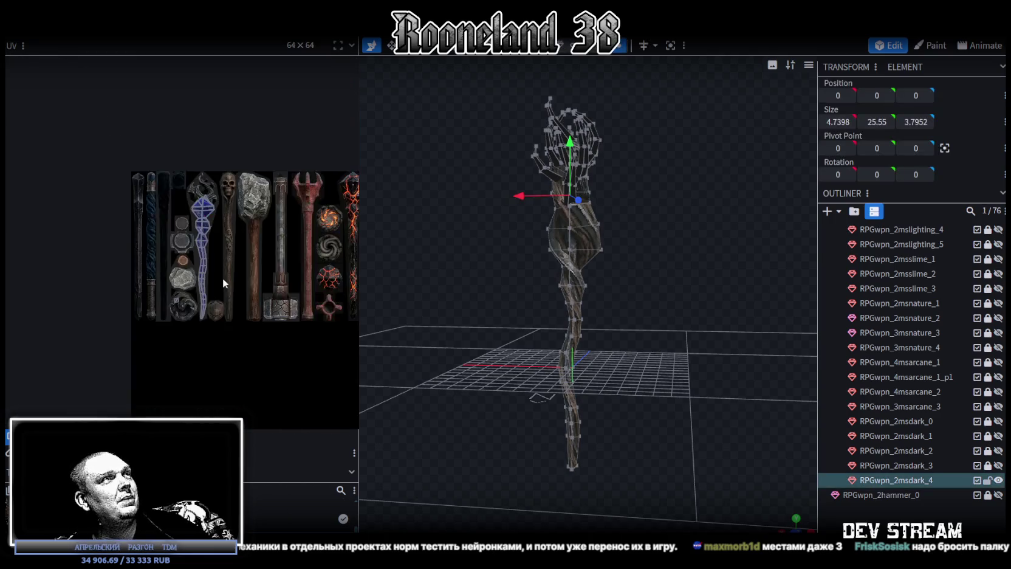
Move the claw UV island beside the staff texture in the UV editor
scroll(219, 261, "up", 2)
scroll(230, 282, "down", 5)
mouse_move(225, 292)
left_mouse_down()
mouse_move(275, 364)
mouse_move(235, 339)
left_mouse_up()
scroll(242, 274, "up", 5)
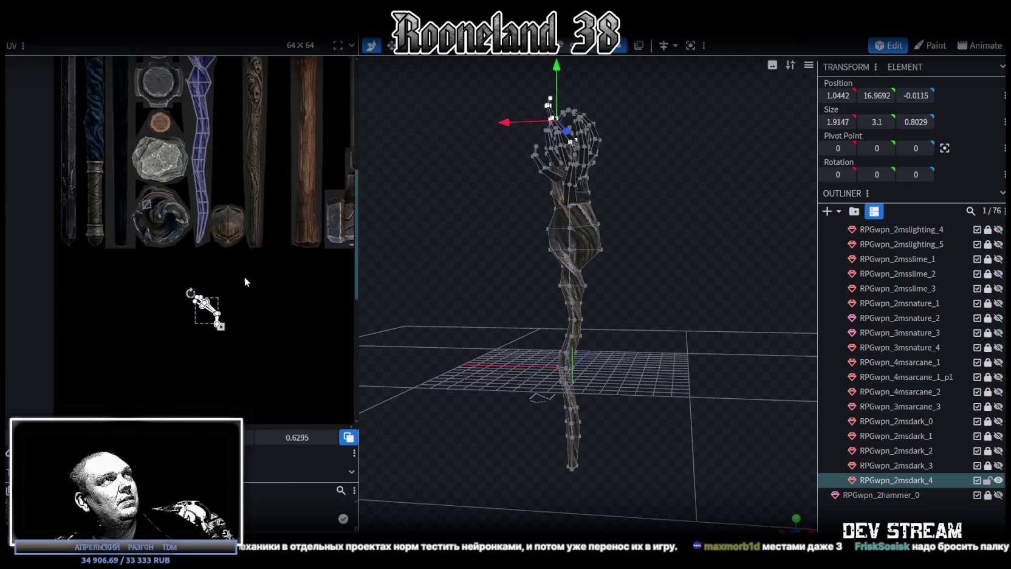
left_click_drag(229, 379, 260, 167)
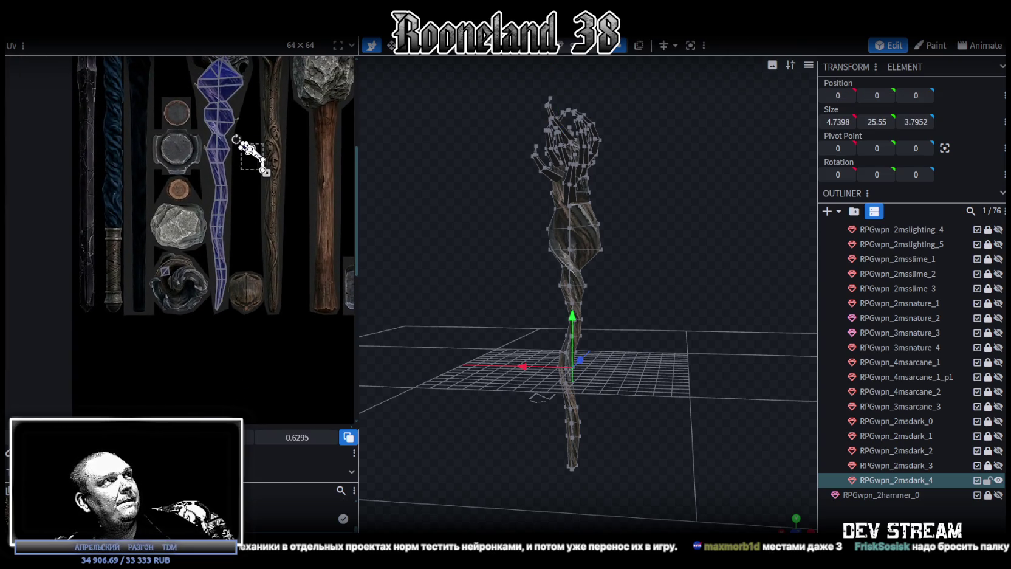
middle_click_drag(276, 203, 304, 398)
scroll(279, 373, "up", 3)
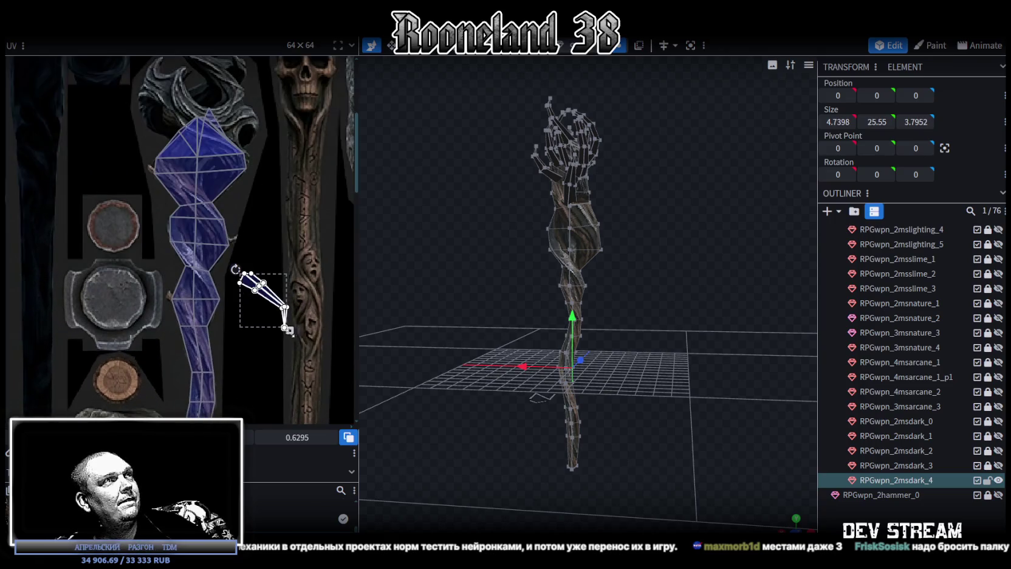
Turn the claw island upright on the flame headpiece and pull its lower vertices along the curl
left_click_drag(235, 270, 236, 243)
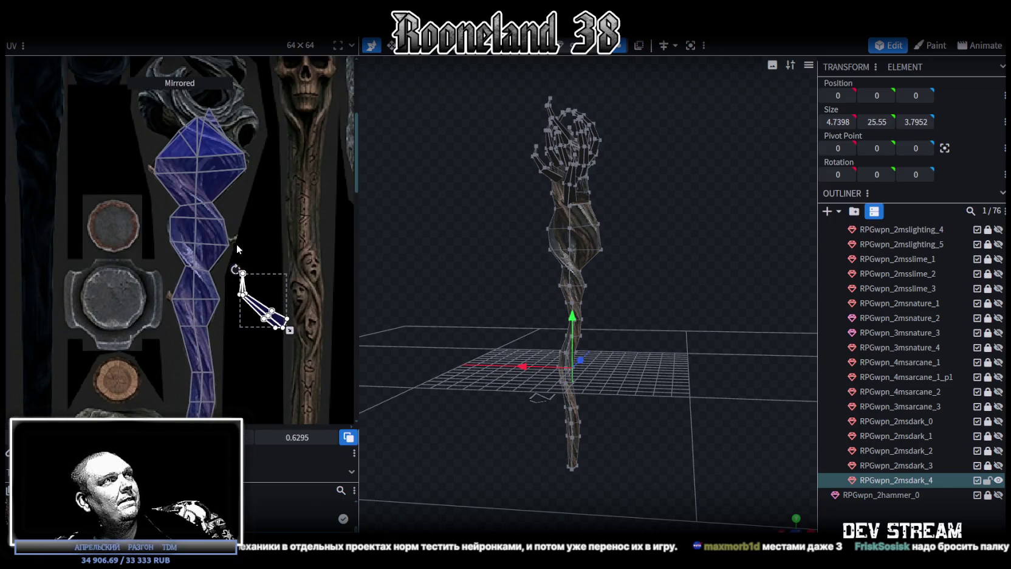
middle_click_drag(236, 243, 259, 366)
left_click_drag(272, 403, 220, 206)
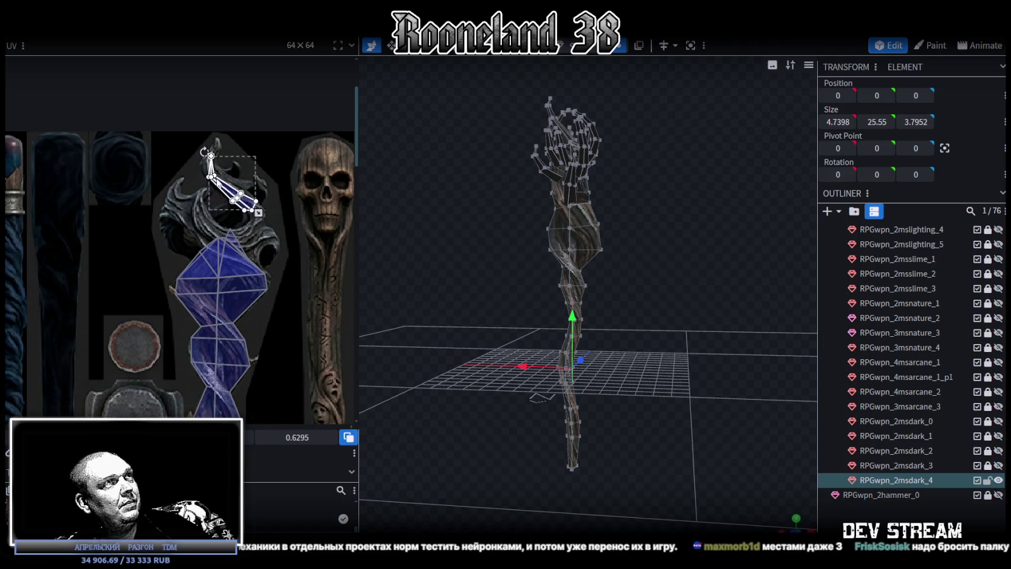
scroll(220, 206, "up", 3)
scroll(220, 207, "up", 3)
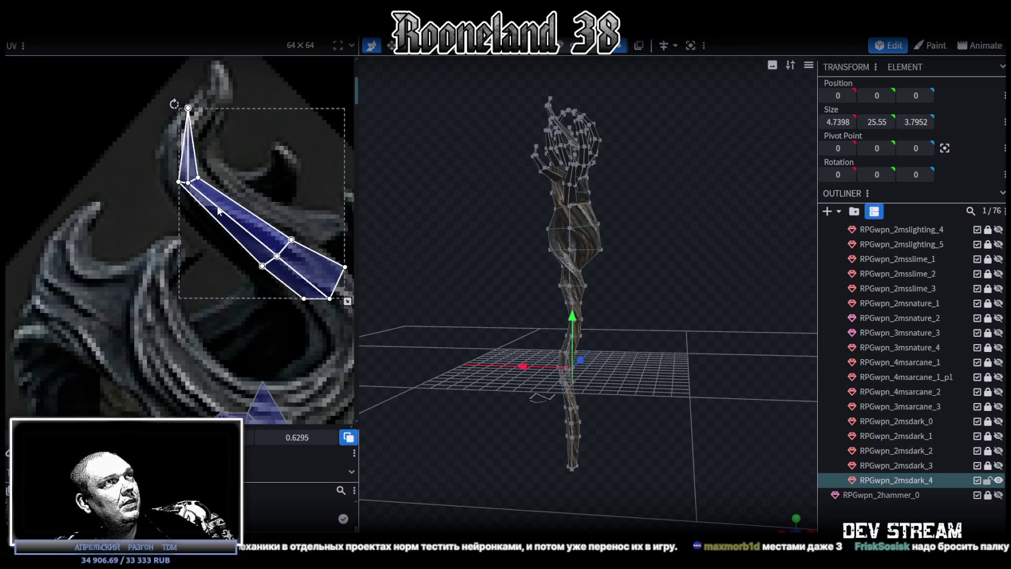
middle_click_drag(289, 278, 204, 209)
left_click_drag(193, 237, 292, 178)
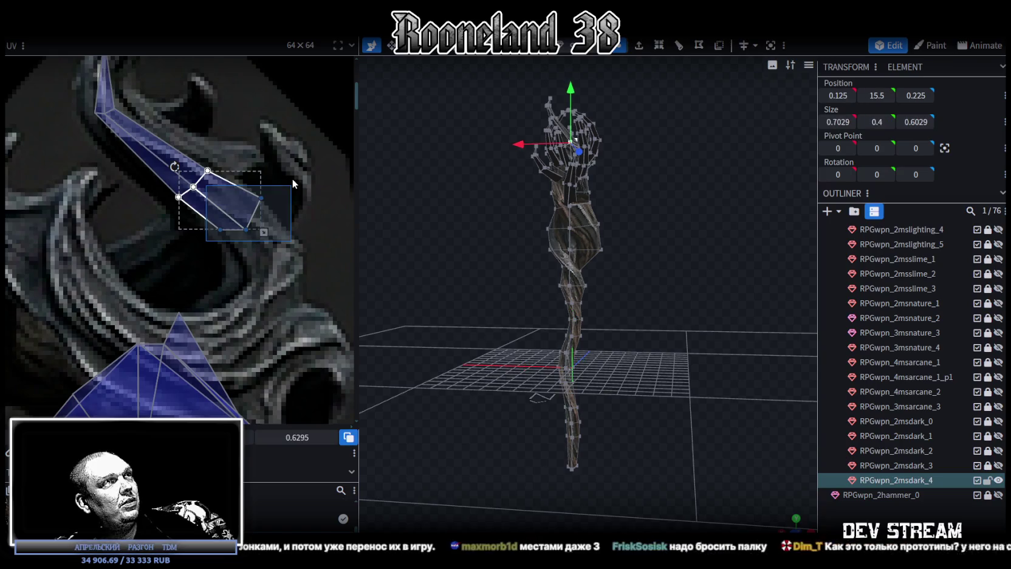
left_click_drag(246, 229, 263, 255)
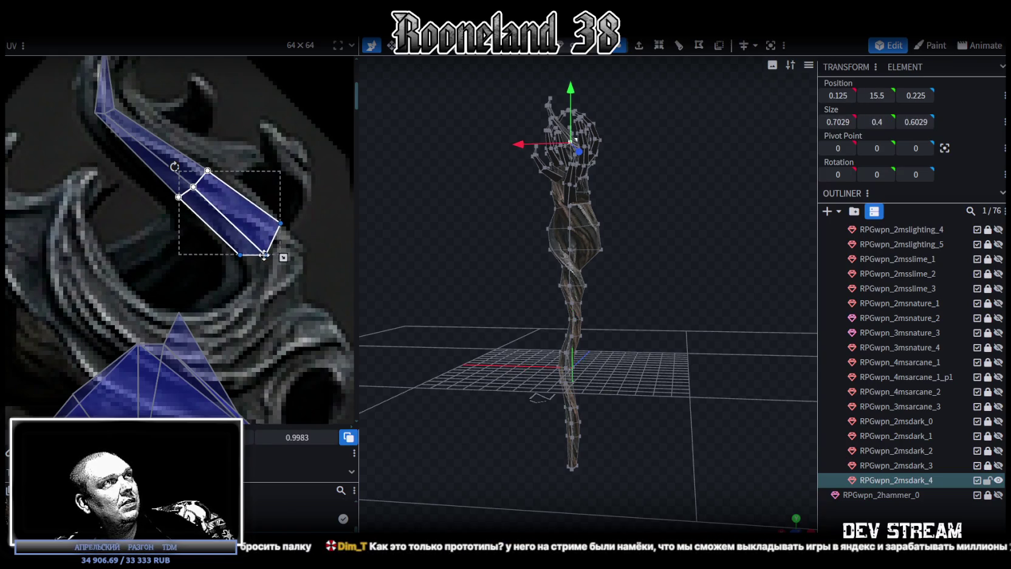
Clear the selection and reselect the RPGwpn_2msdark_4 staff mesh from a new angle
left_click(802, 458)
mouse_move(802, 458)
left_mouse_down()
mouse_move(600, 307)
mouse_move(617, 329)
left_mouse_up()
left_click(579, 216)
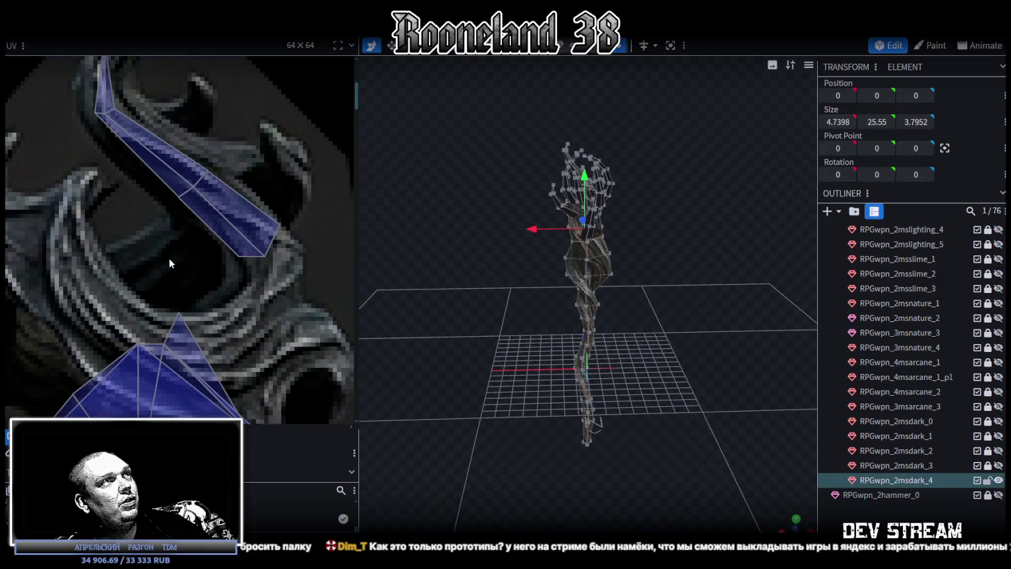
scroll(168, 258, "down", 3)
scroll(168, 257, "down", 2)
scroll(235, 136, "down", 2)
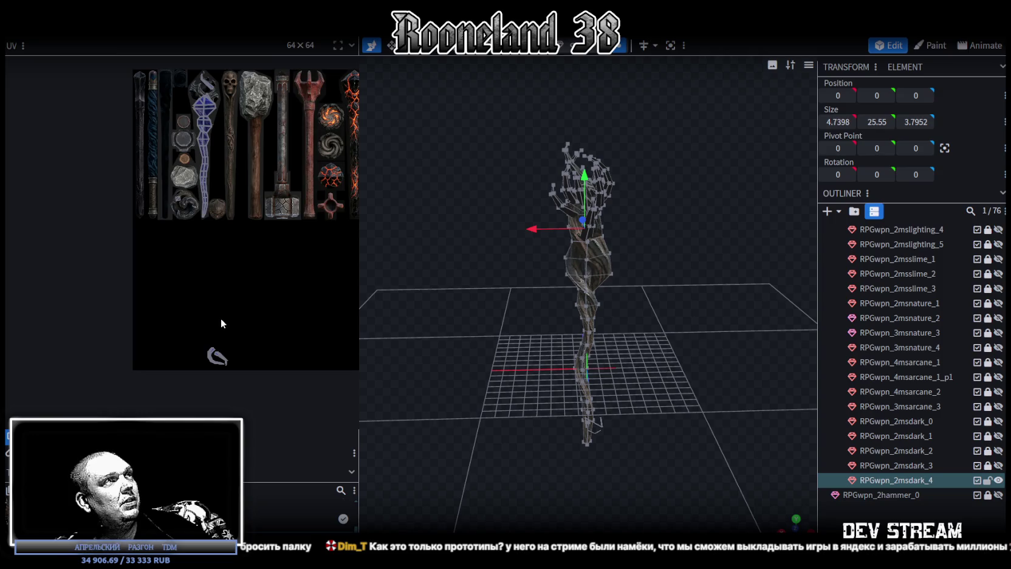
scroll(222, 322, "up", 2)
scroll(227, 351, "up", 2)
scroll(249, 360, "up", 2)
scroll(249, 362, "up", 1)
Pick out the straight claw faces and move them upward on the texture
middle_click_drag(249, 362, 254, 298)
left_click_drag(182, 262, 265, 339)
scroll(265, 334, "down", 2)
left_click_drag(232, 283, 219, 162)
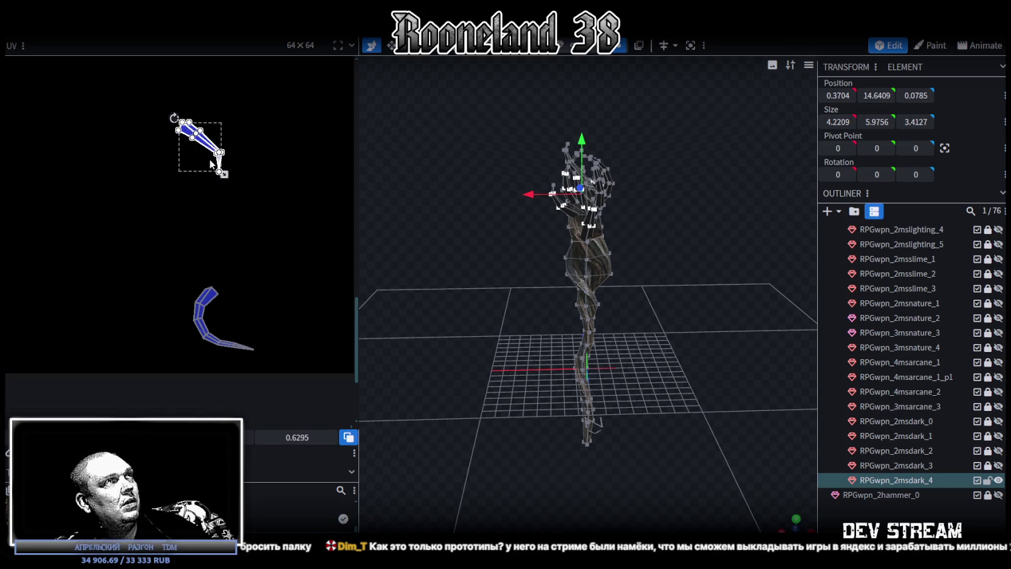
scroll(236, 207, "down", 1)
scroll(241, 389, "down", 2)
scroll(207, 395, "down", 1)
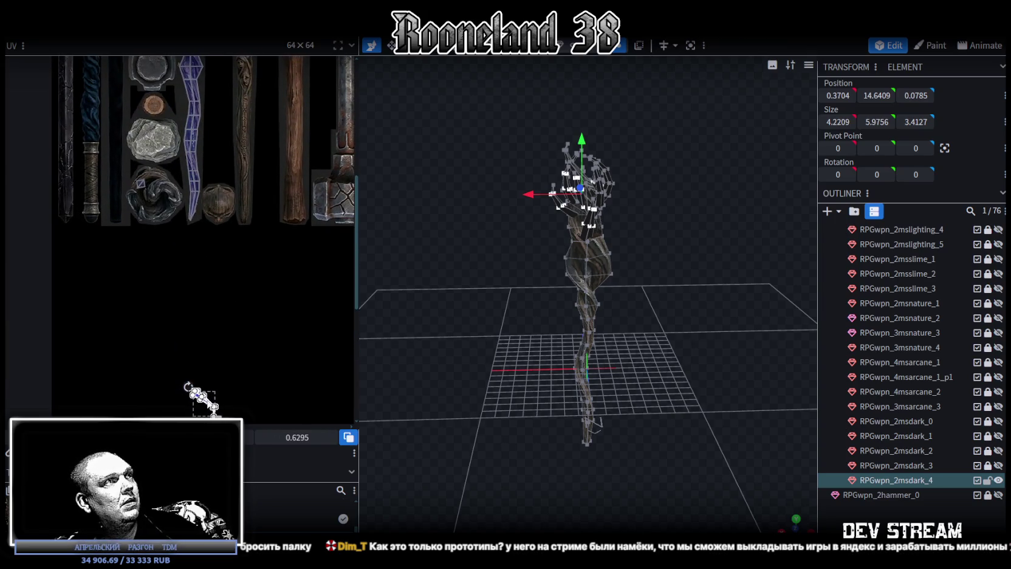
left_click(216, 253)
Move the claw UV island onto the staff's crown artwork
scroll(261, 377, "up", 2)
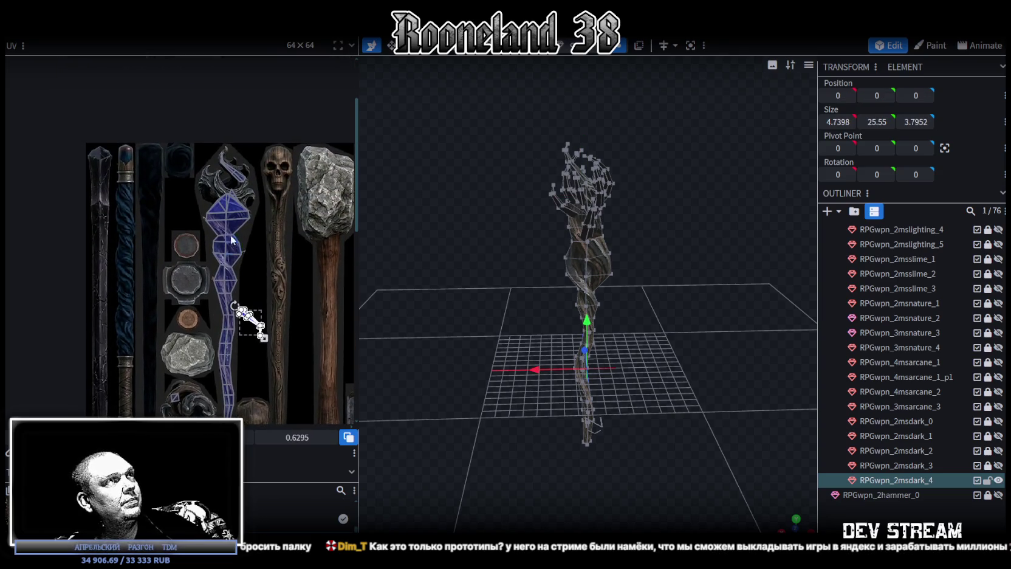
scroll(244, 298, "up", 2)
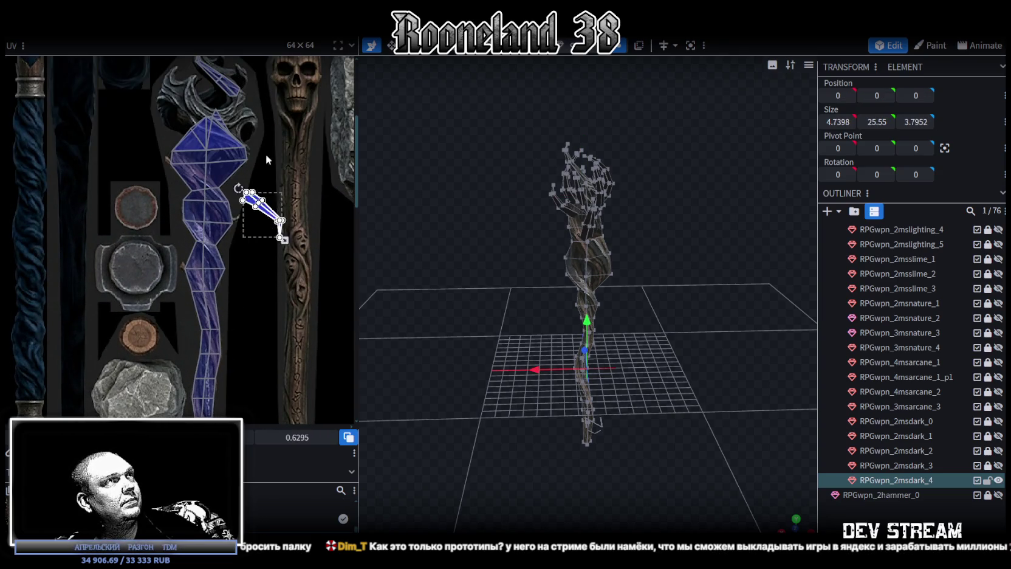
left_click_drag(250, 342, 246, 108)
scroll(254, 276, "up", 2)
scroll(254, 276, "up", 1)
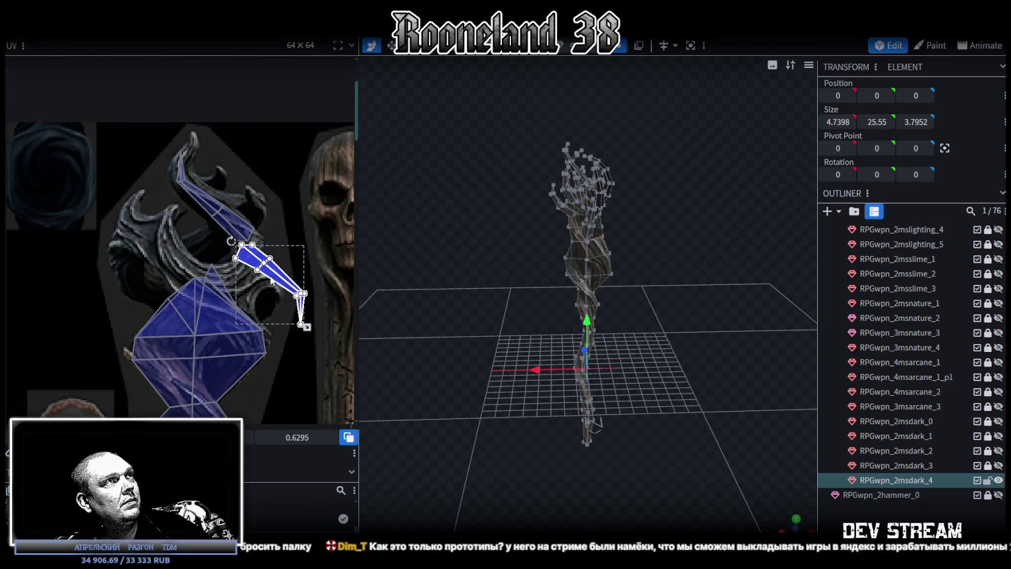
Mirror the claw island with X and move it up-left onto the flame curl
key("x")
left_click_drag(262, 298, 150, 257)
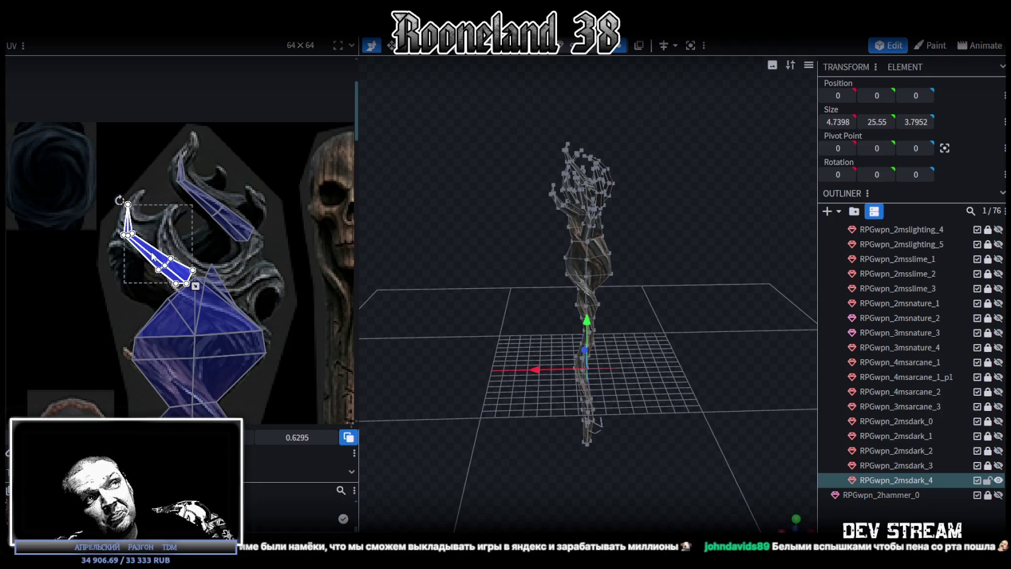
scroll(211, 306, "down", 2)
scroll(211, 307, "down", 2)
scroll(258, 274, "down", 2)
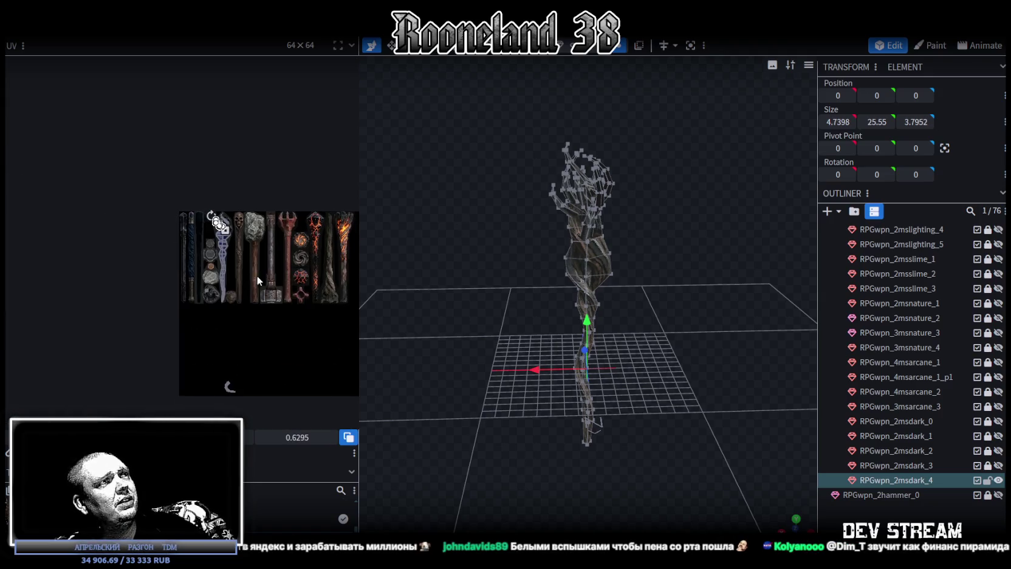
Move the C-shaped claw island up onto the upper-left flame horn
left_click(229, 388)
scroll(218, 380, "up", 2)
scroll(180, 328, "up", 2)
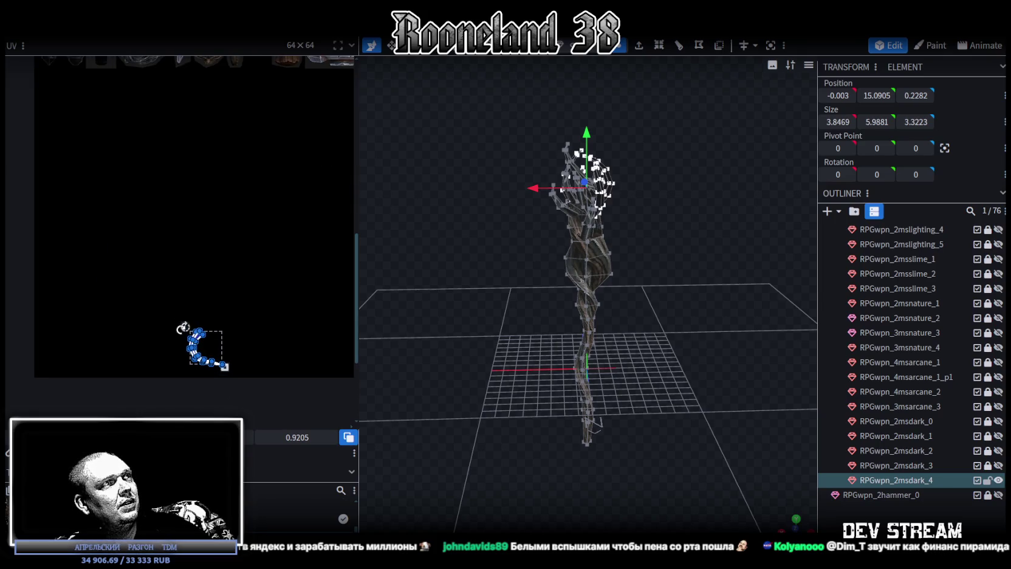
left_click_drag(190, 338, 223, 97)
scroll(234, 238, "up", 1)
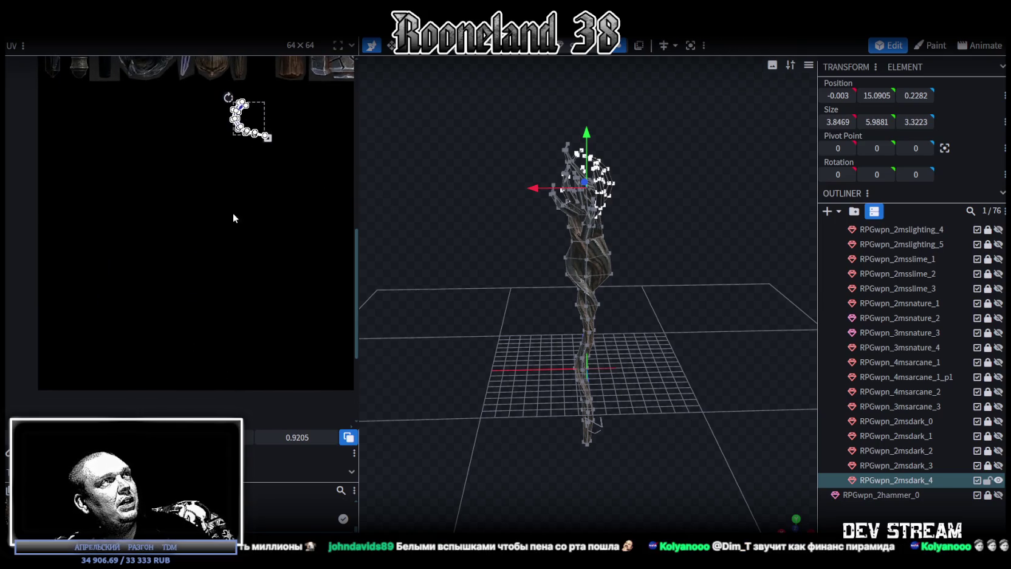
scroll(233, 237, "up", 3)
left_click_drag(228, 308, 227, 89)
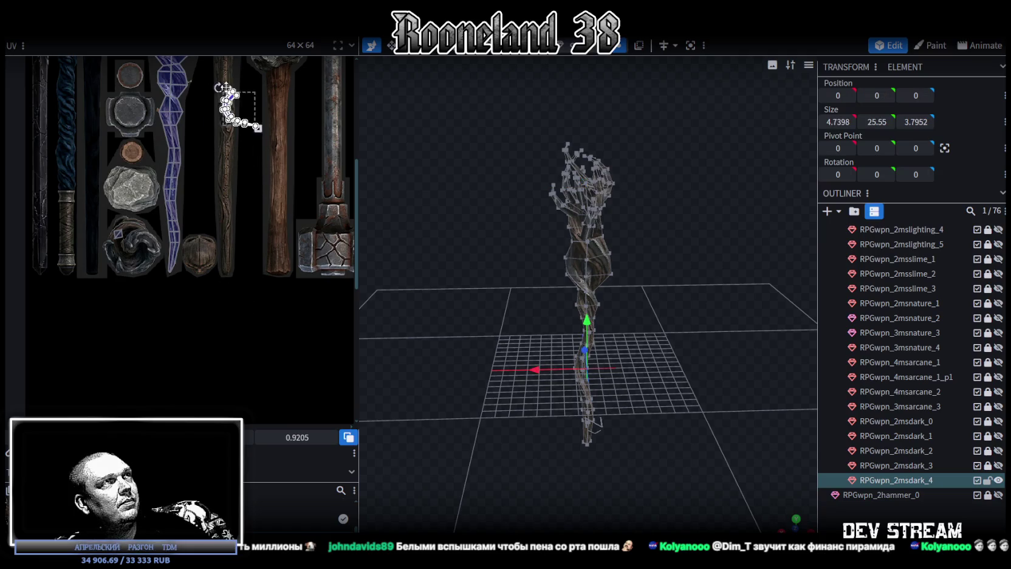
scroll(215, 190, "up", 2)
scroll(231, 243, "up", 2)
scroll(256, 276, "up", 2)
scroll(267, 277, "down", 2)
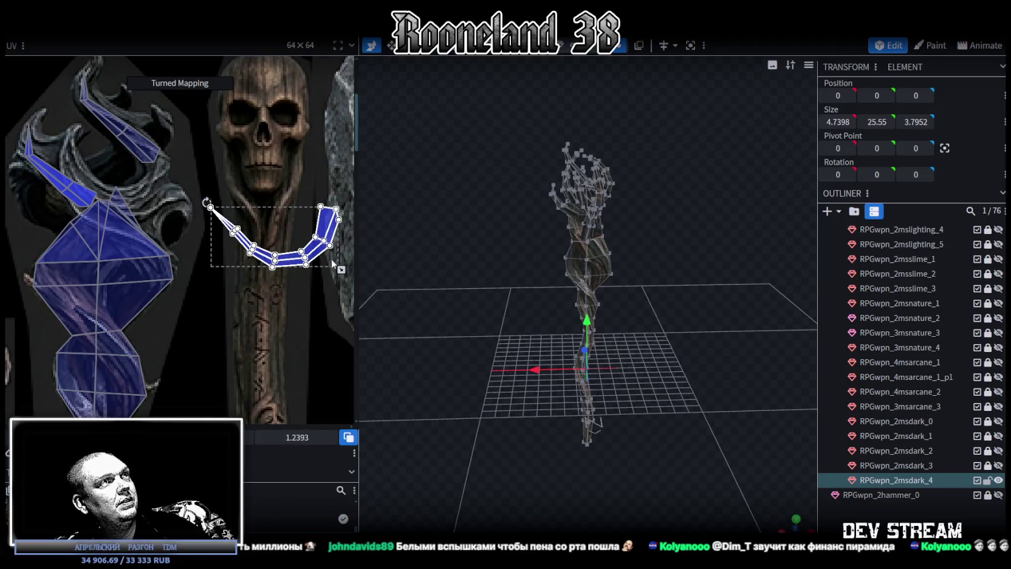
left_click_drag(325, 257, 166, 211)
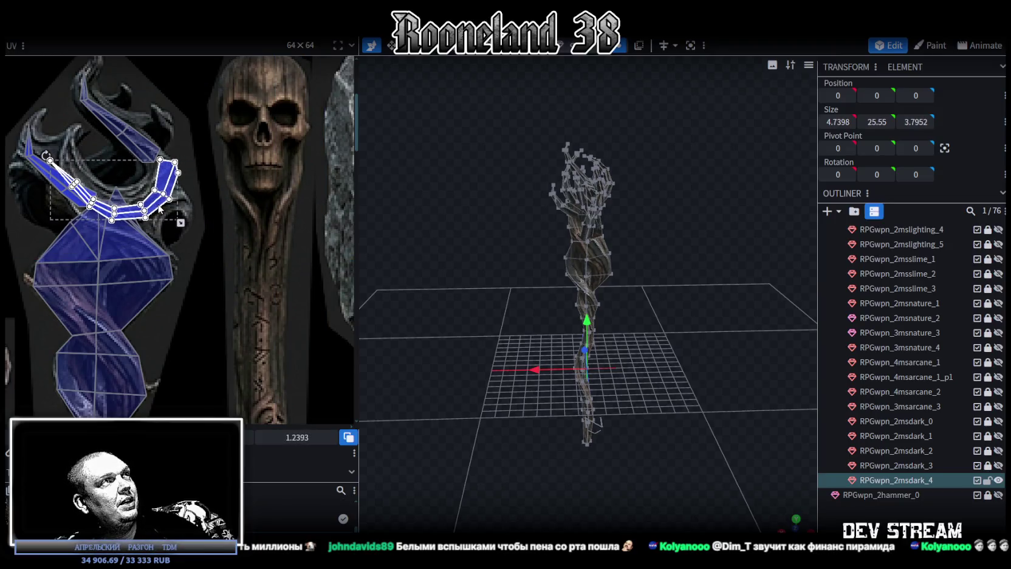
Rotate the claw UVs to follow the flame curve and angle the thin face at its tip
left_click_drag(46, 154, 100, 174)
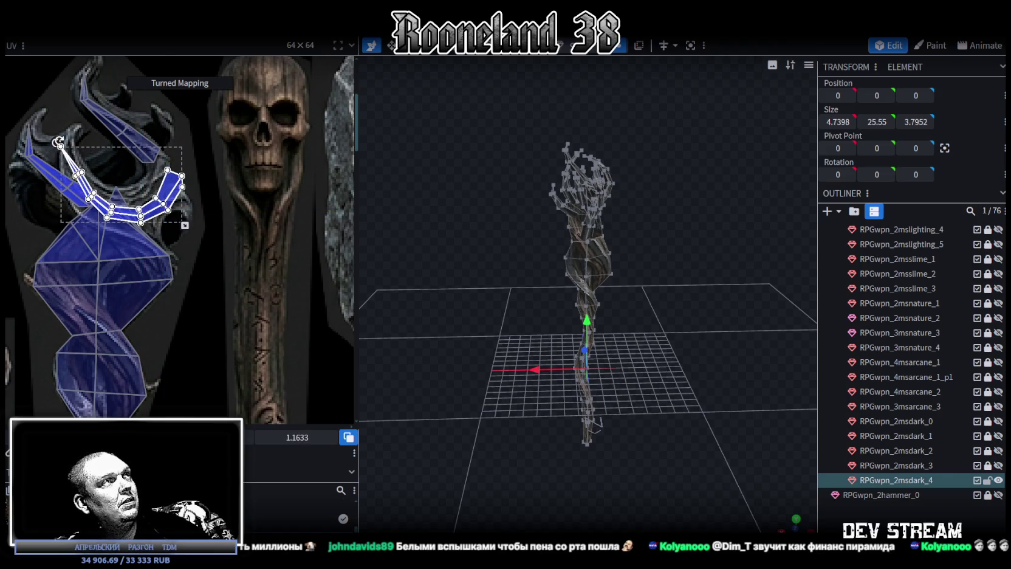
left_click_drag(170, 189, 162, 193)
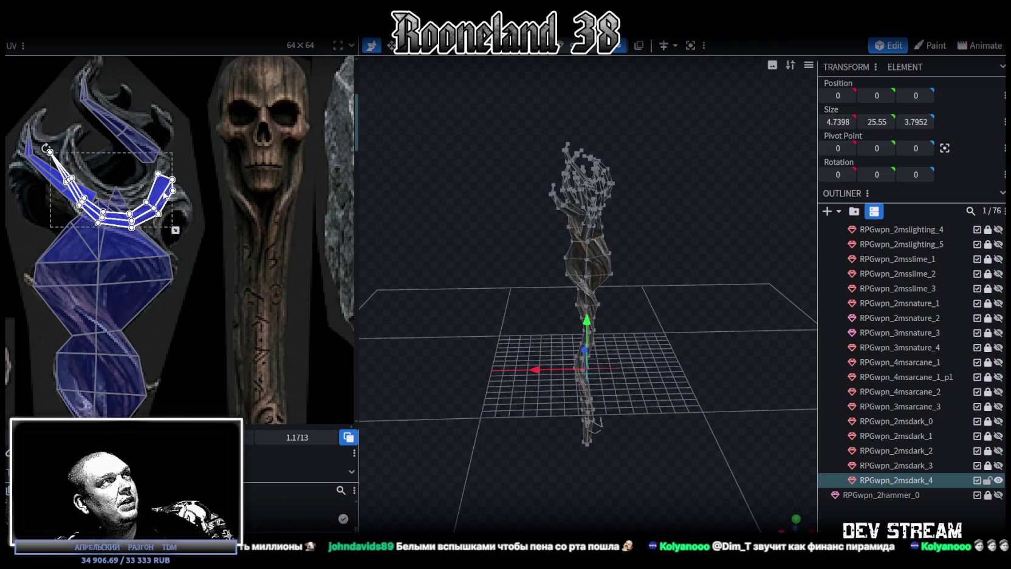
left_click_drag(46, 148, 59, 134)
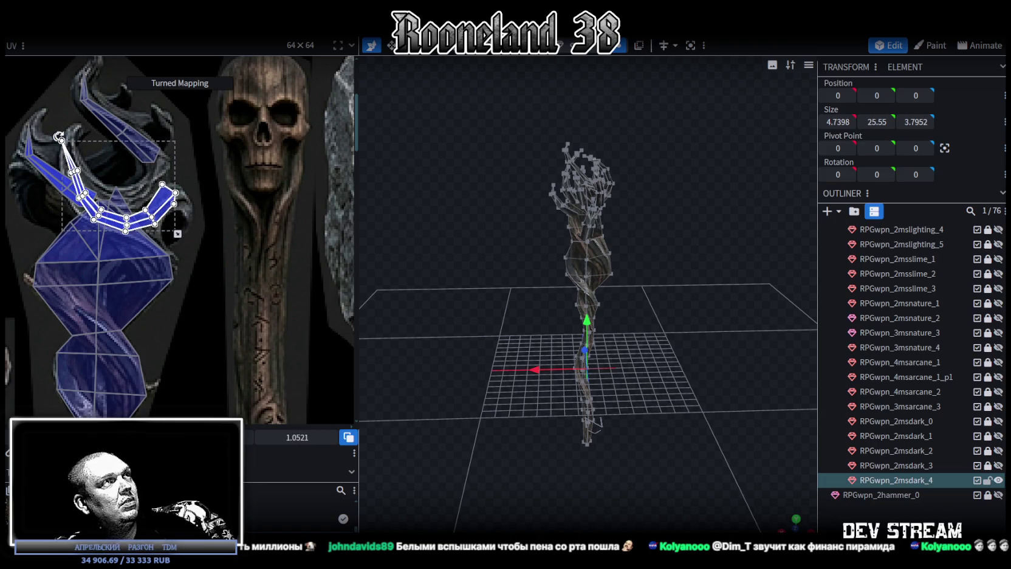
scroll(46, 145, "up", 2)
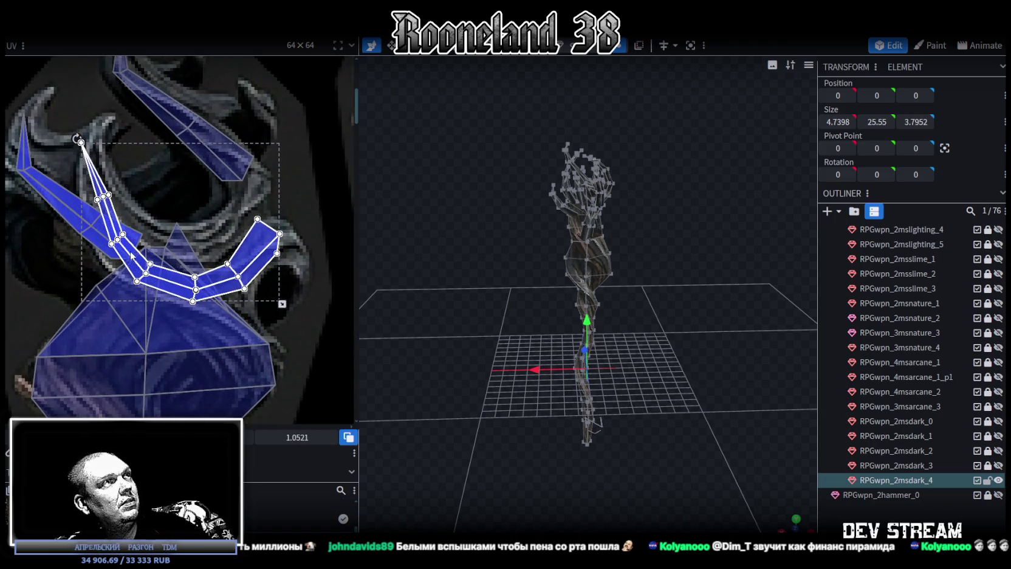
left_click(95, 154)
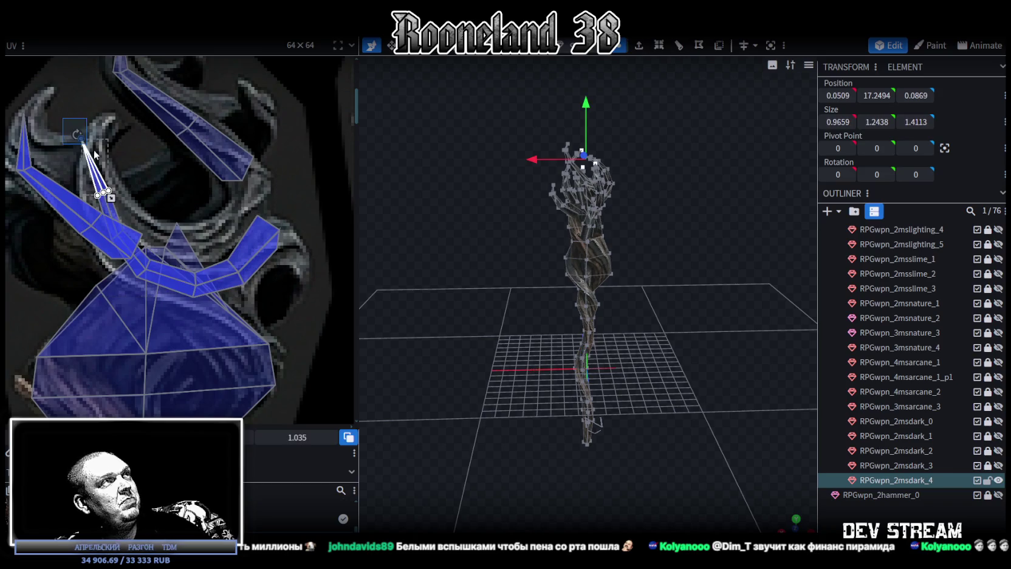
left_click_drag(77, 134, 90, 131)
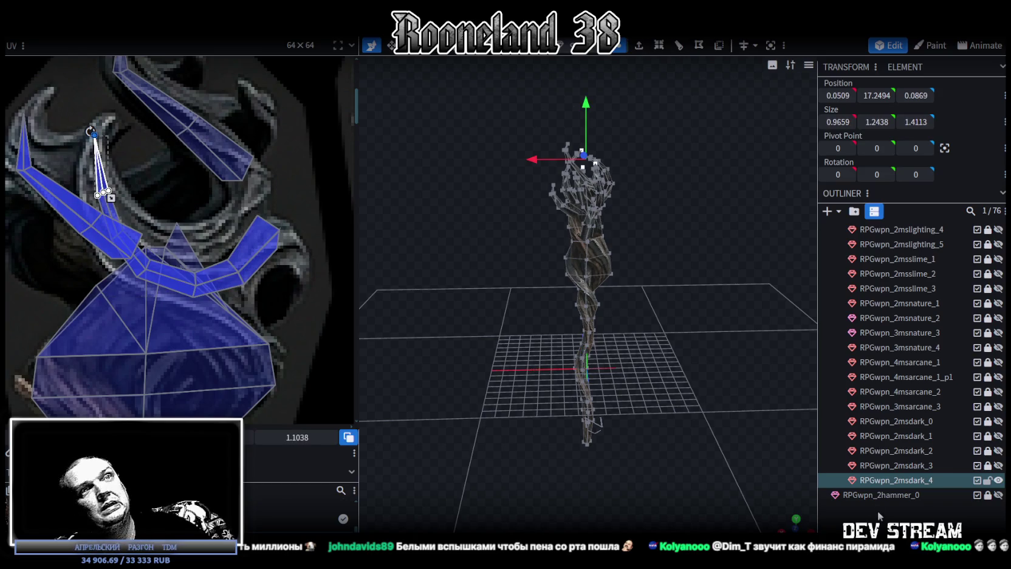
Deselect everything and orbit to inspect the textured staff head
left_click(879, 521)
mouse_move(697, 310)
left_mouse_down()
mouse_move(474, 360)
mouse_move(616, 307)
mouse_move(565, 314)
mouse_move(706, 277)
mouse_move(652, 281)
left_mouse_up()
scroll(473, 360, "up", 3)
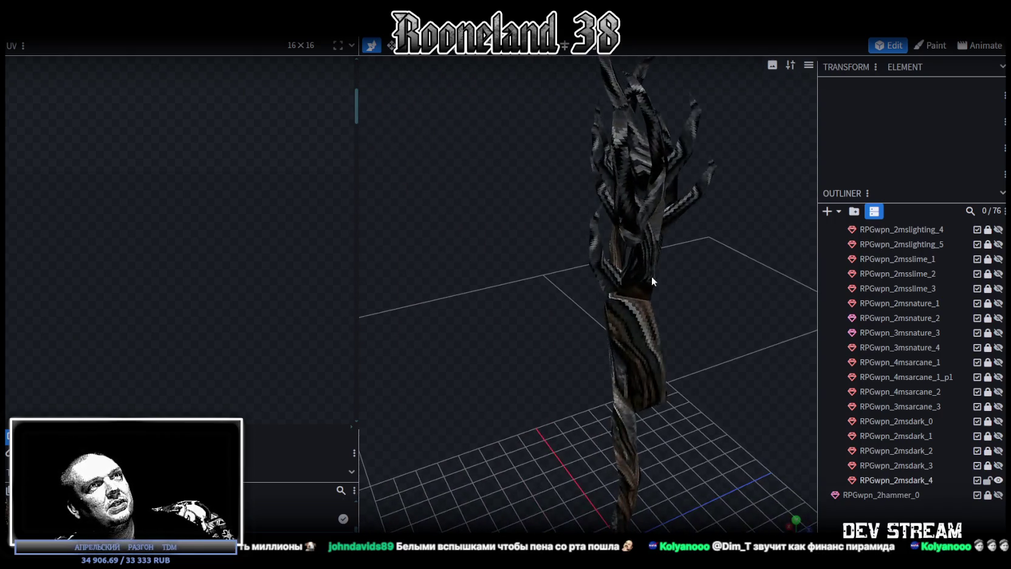
left_click(651, 276)
mouse_move(686, 351)
left_mouse_down()
mouse_move(677, 326)
mouse_move(705, 326)
mouse_move(691, 313)
left_mouse_up()
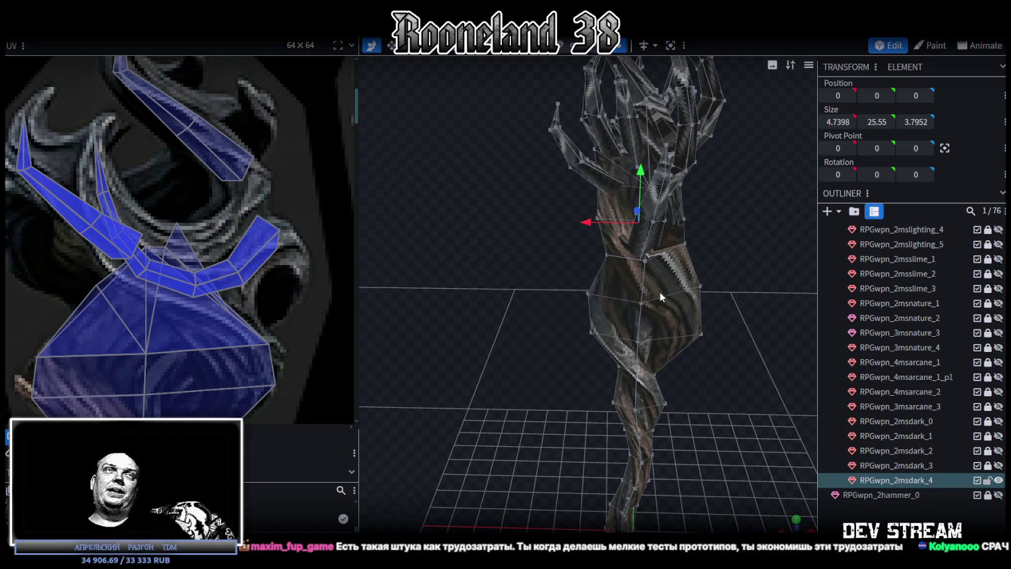
Select a vertex on the shaft's mid-section and lower it 0.2 along Y
scroll(713, 288, "up", 3)
scroll(781, 328, "up", 3)
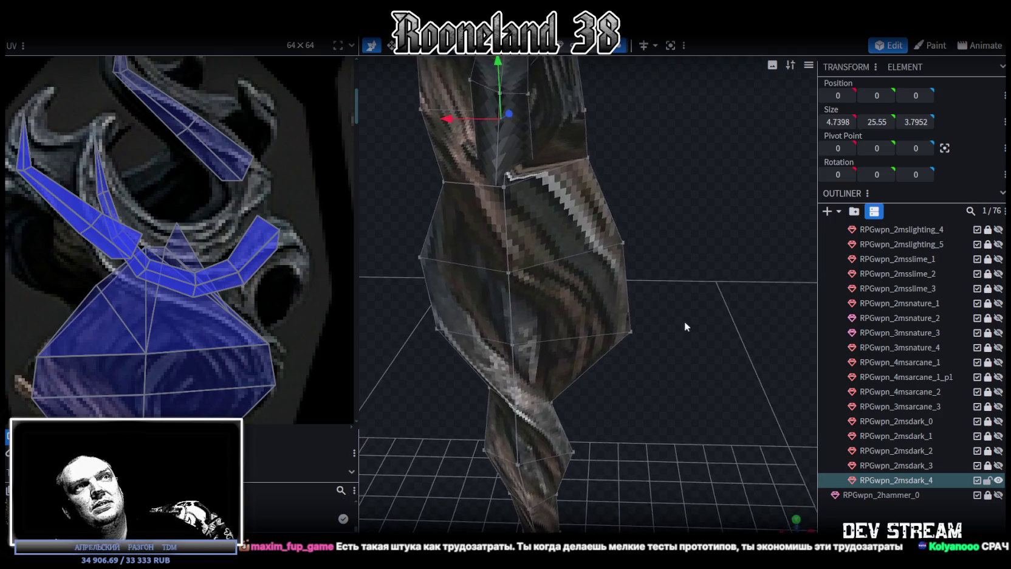
scroll(683, 320, "up", 2)
left_click_drag(698, 267, 684, 247)
left_click(629, 187)
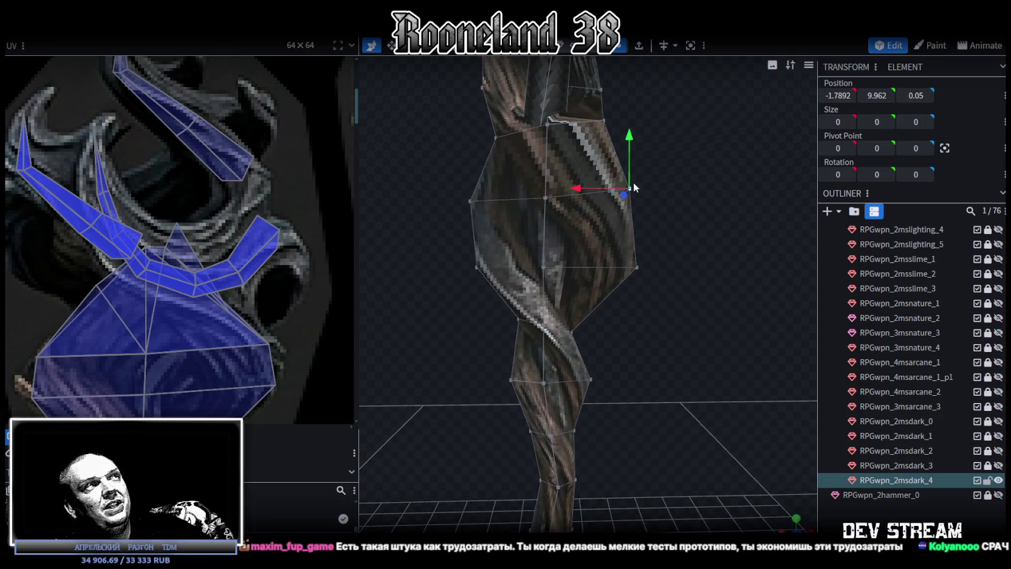
scroll(281, 328, "down", 3)
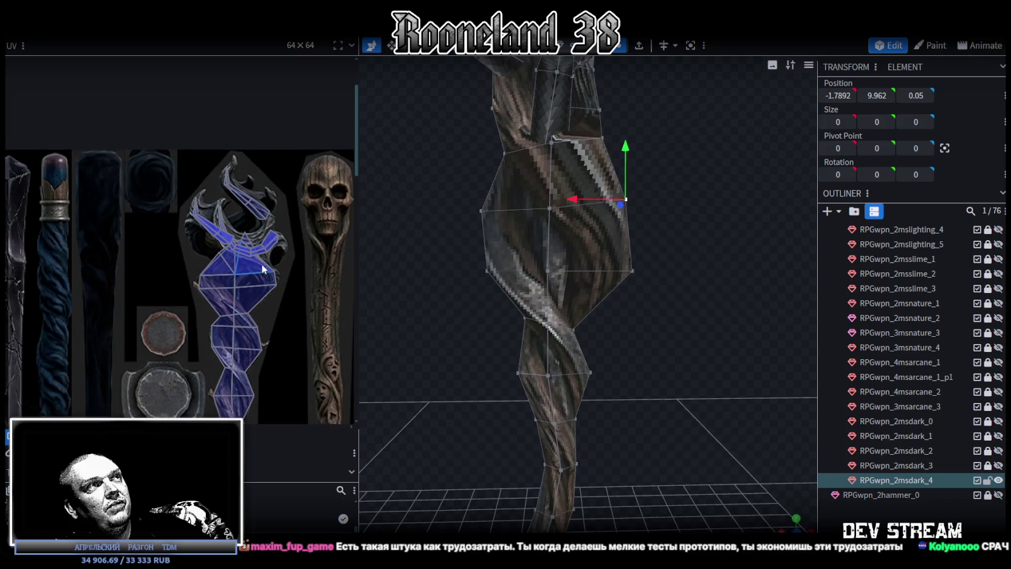
left_click_drag(630, 146, 631, 154)
Undo a first sideways attempt, then shift the vertex -0.1 along X
left_click_drag(607, 207, 484, 210)
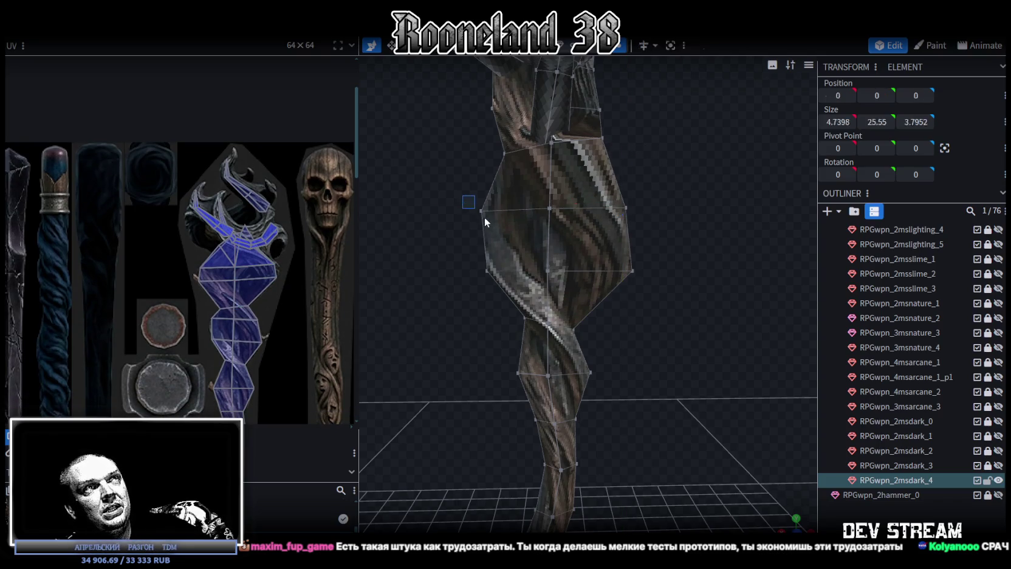
left_click_drag(479, 165, 480, 154)
key("ctrl+z")
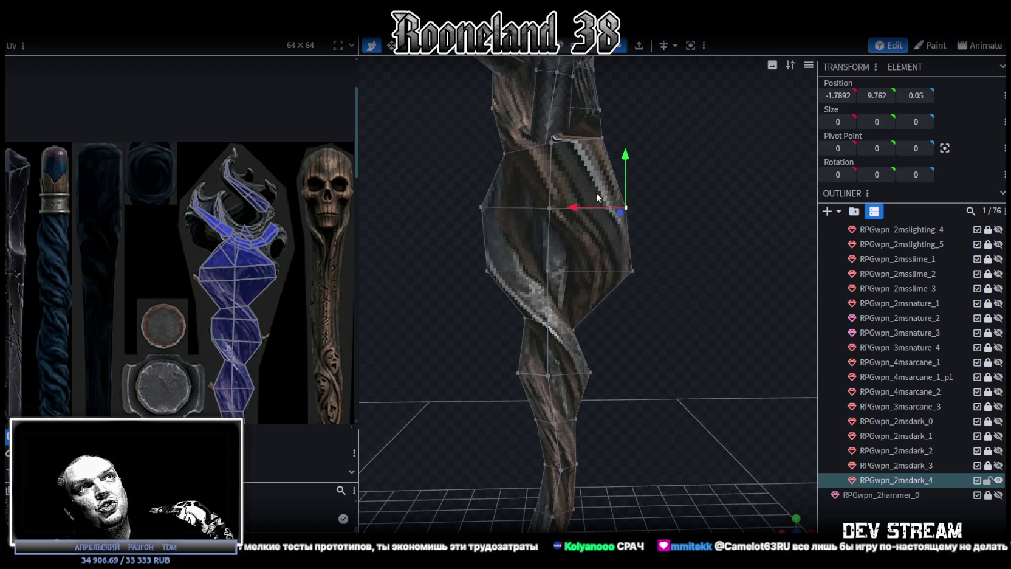
left_click_drag(580, 206, 597, 160)
scroll(591, 210, "up", 3)
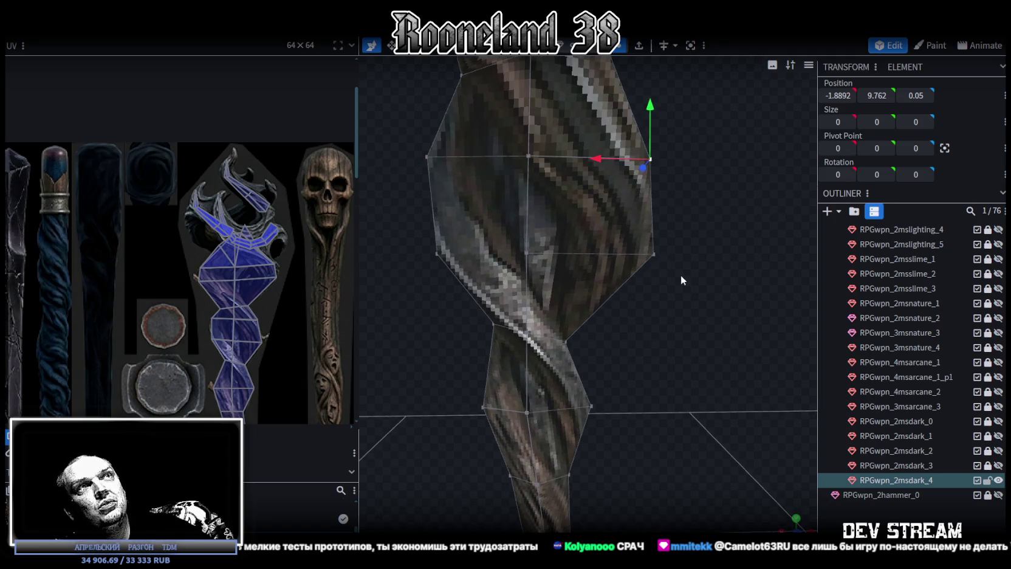
scroll(687, 277, "down", 3)
scroll(693, 281, "down", 2)
mouse_move(684, 282)
left_mouse_down()
mouse_move(674, 278)
mouse_move(731, 288)
mouse_move(622, 286)
mouse_move(720, 290)
mouse_move(712, 299)
mouse_move(582, 290)
mouse_move(626, 320)
mouse_move(621, 295)
mouse_move(639, 303)
mouse_move(579, 343)
mouse_move(574, 331)
mouse_move(624, 327)
mouse_move(627, 337)
mouse_move(644, 314)
left_mouse_up()
scroll(584, 292, "up", 2)
scroll(596, 314, "up", 2)
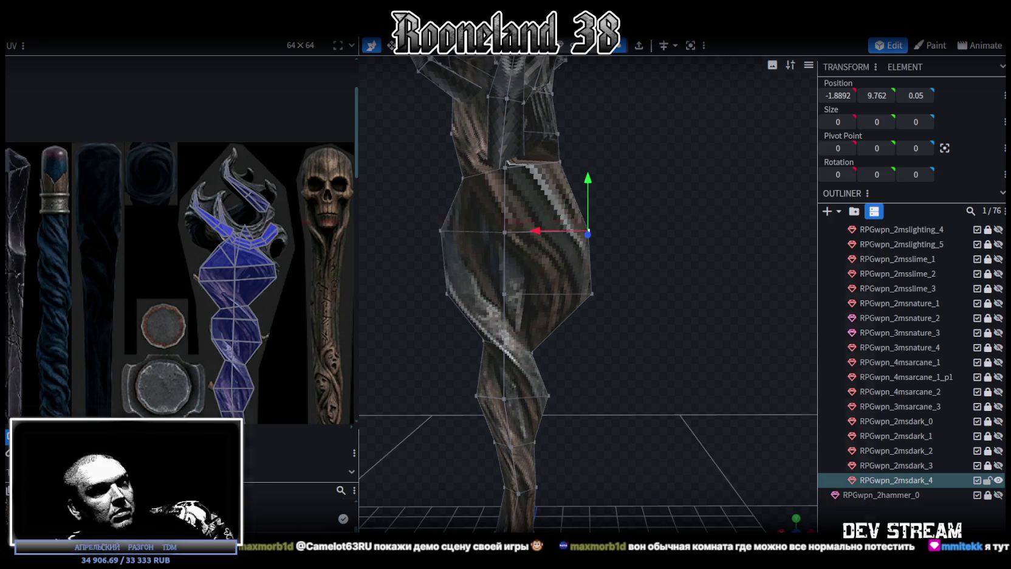
Switch from Blockbench over to the Unity editor with Alt+Tab
key("alt+Tab")
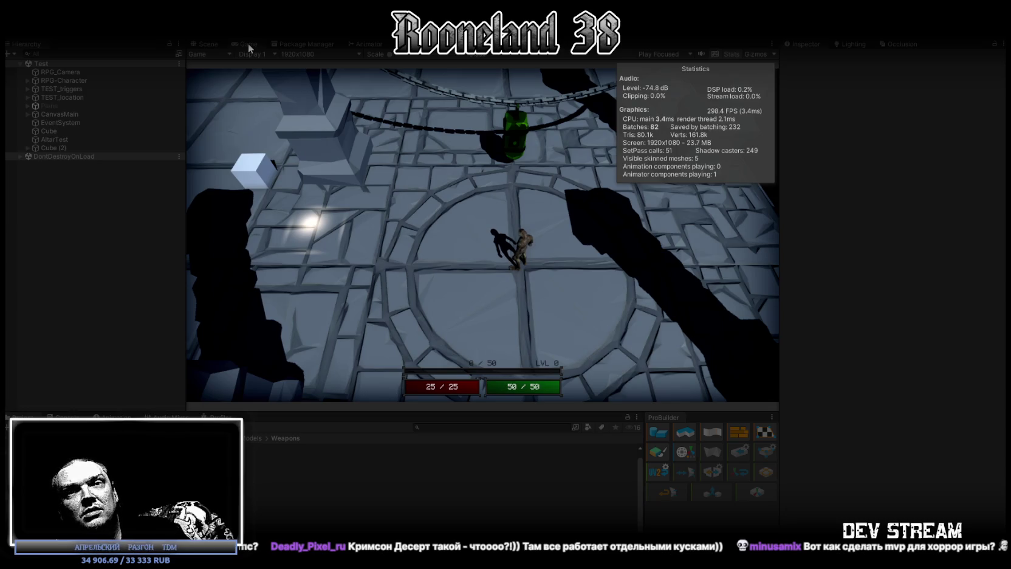
Enlarge the game view and walk the character across the dungeon floor into the circular room
double_click(245, 45)
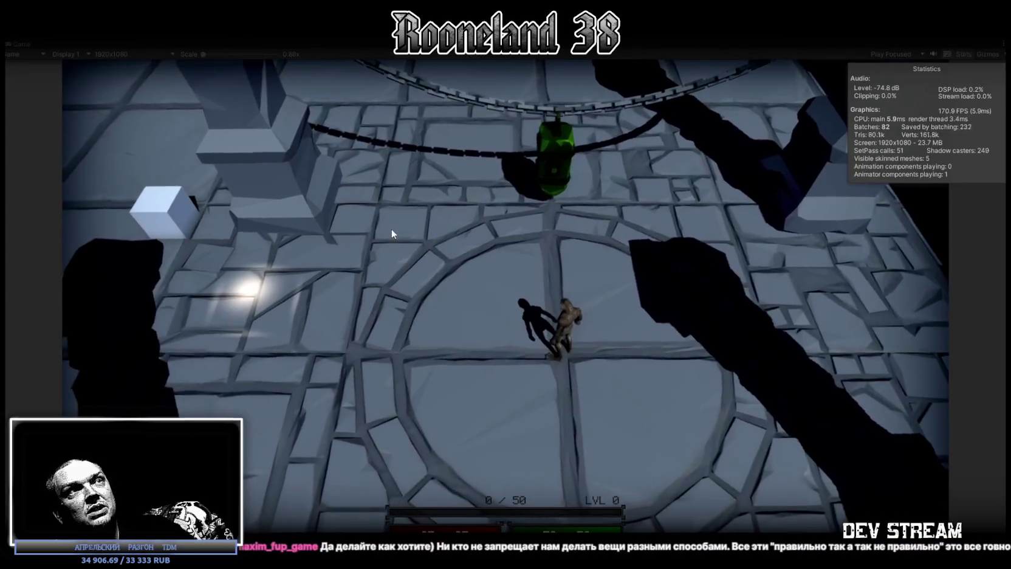
key("w")
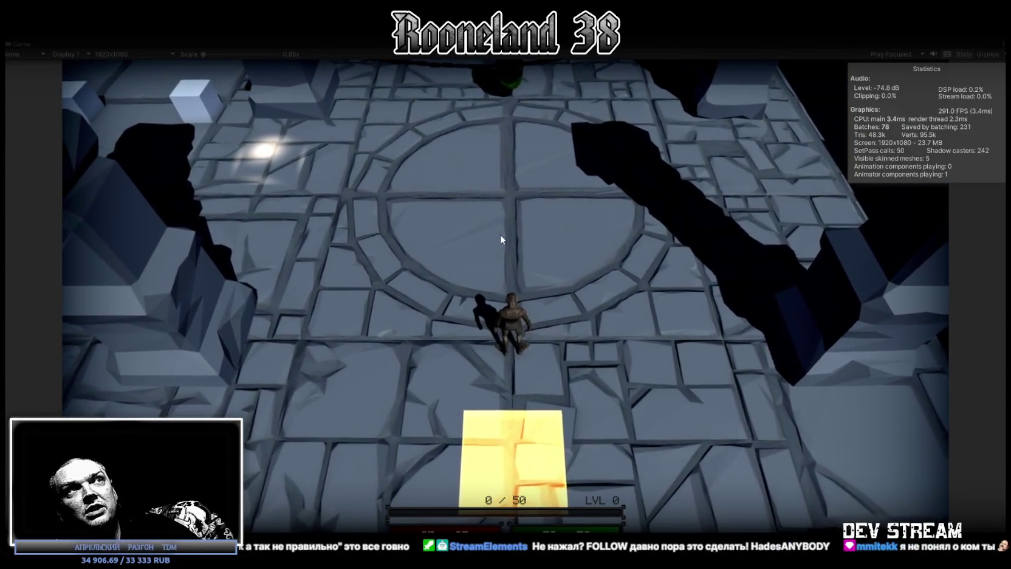
key("w")
key("w")
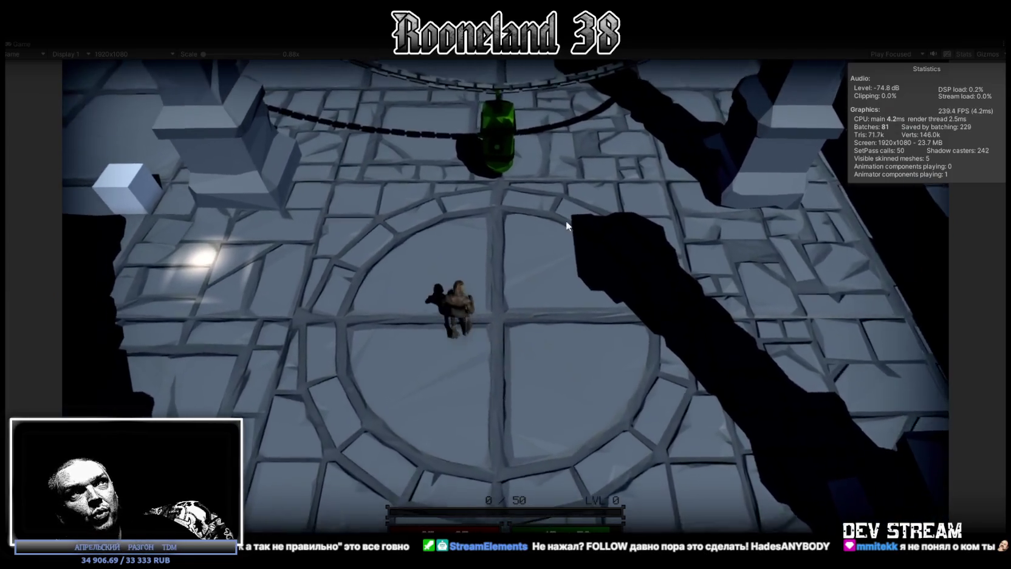
key("s")
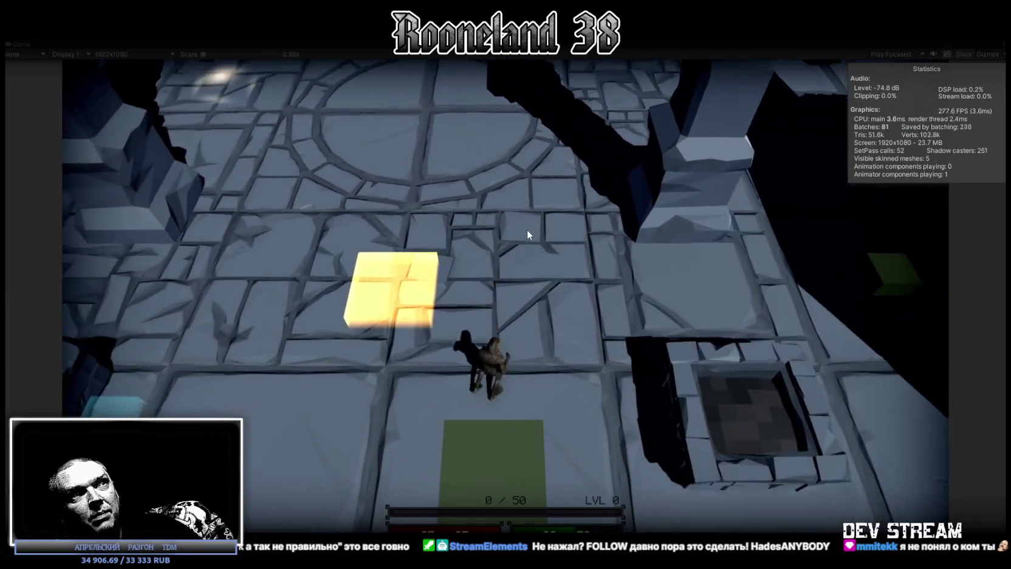
key("a")
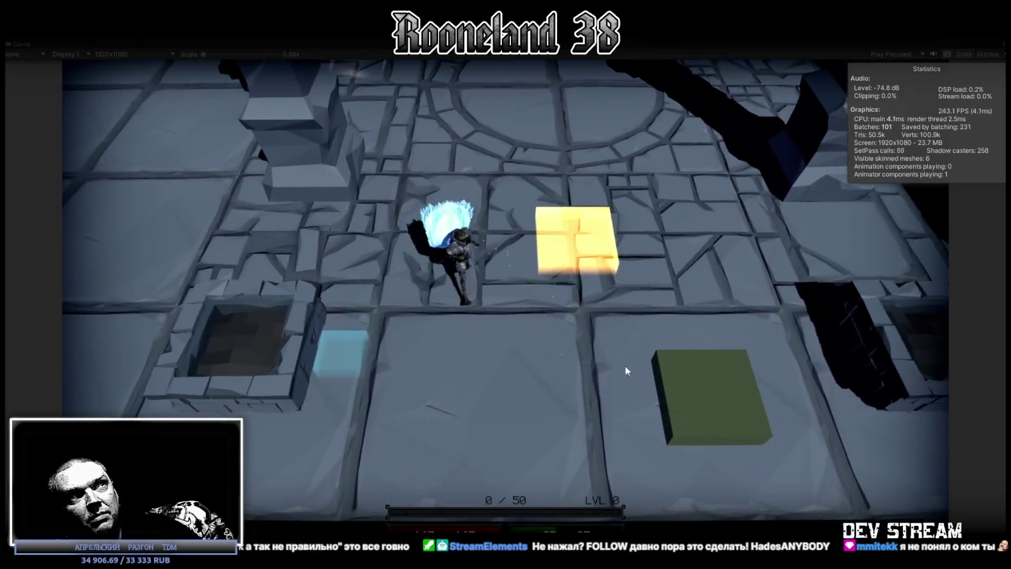
key("w")
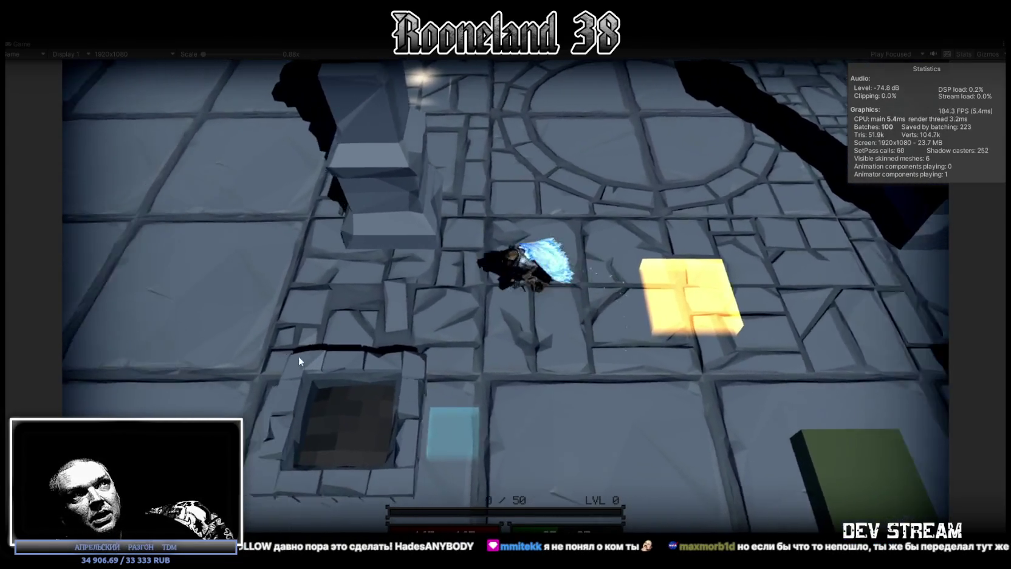
key("d")
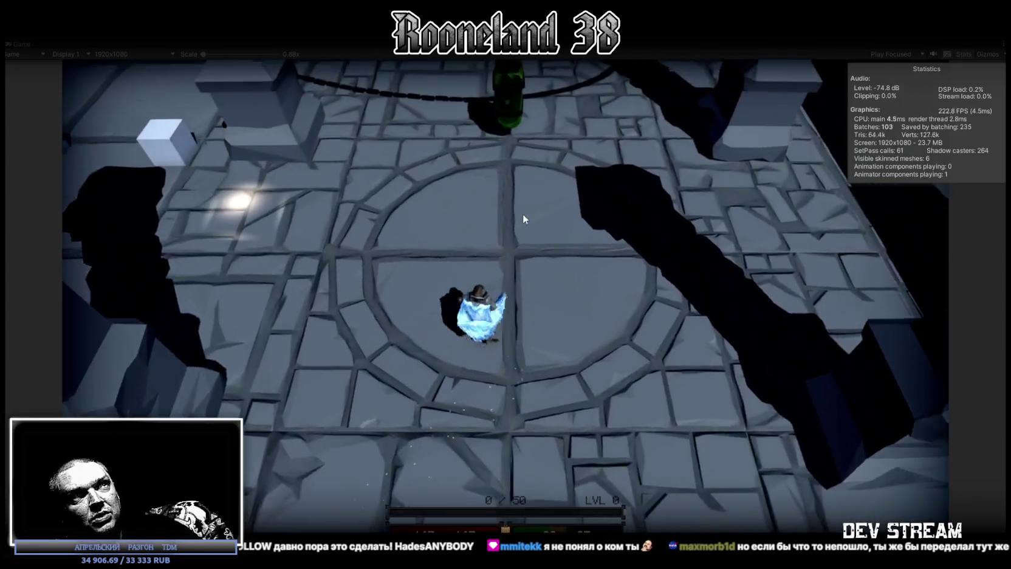
key("s")
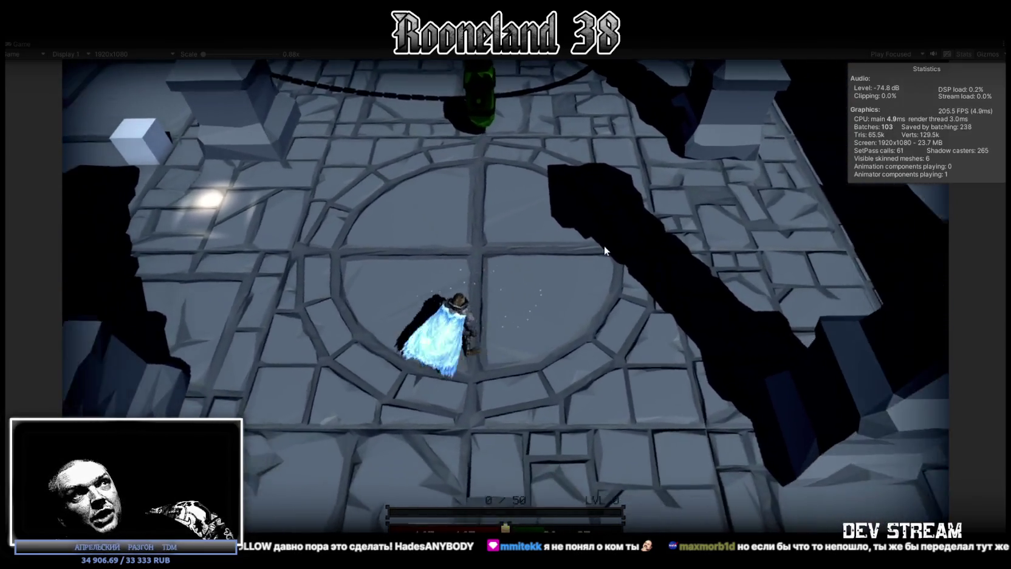
key("a")
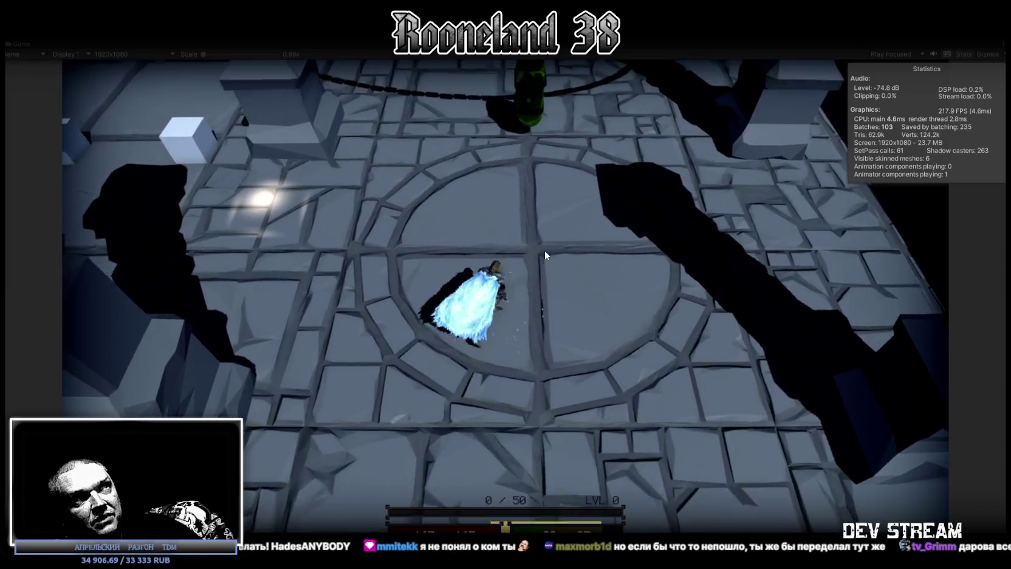
key("s")
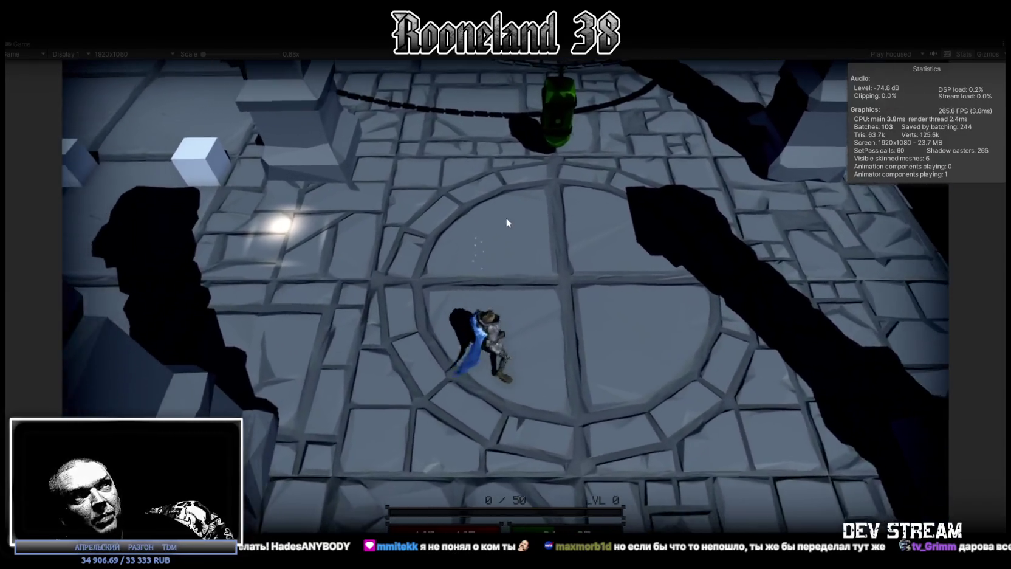
key("a")
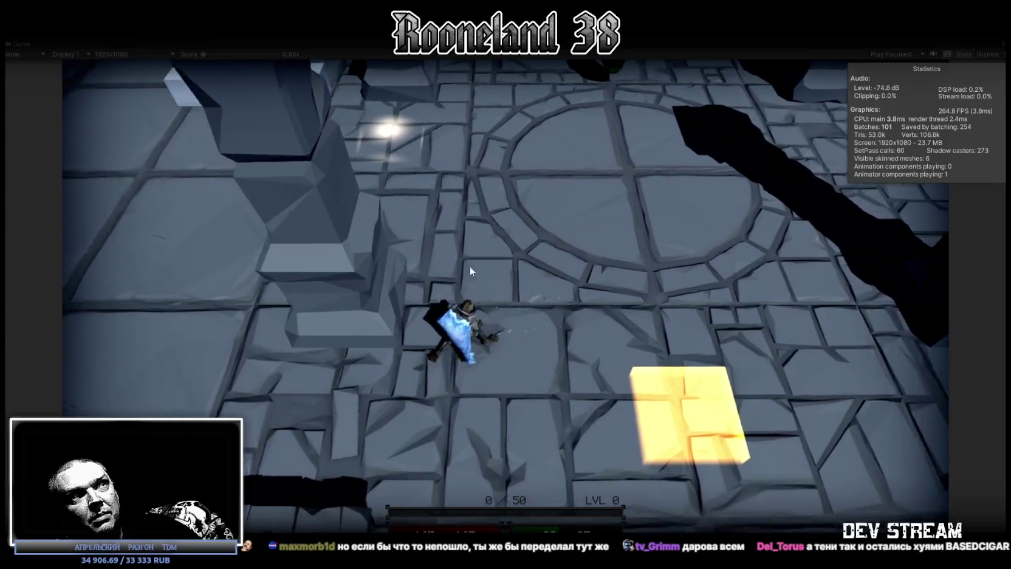
key("a")
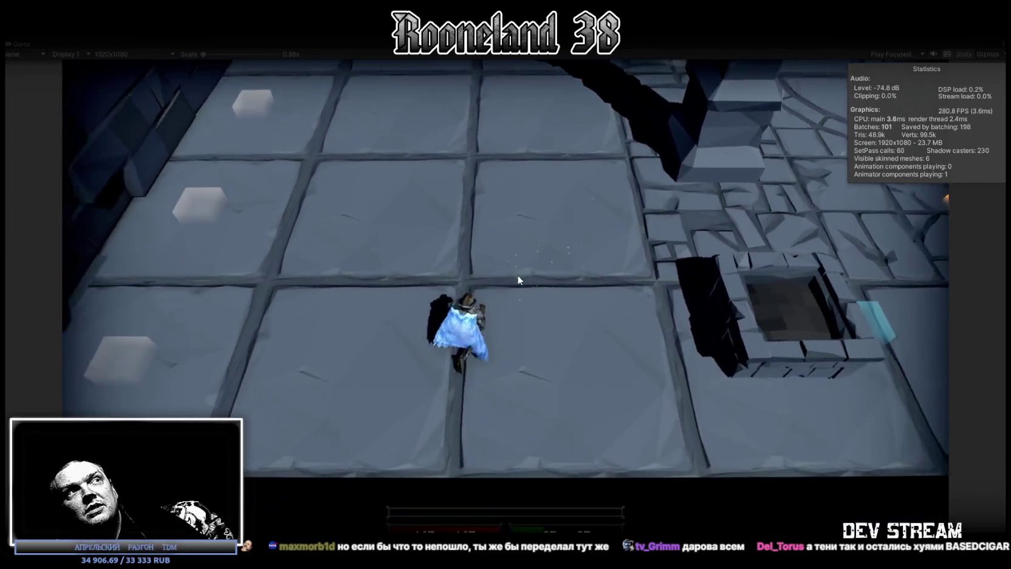
key("a")
key("d")
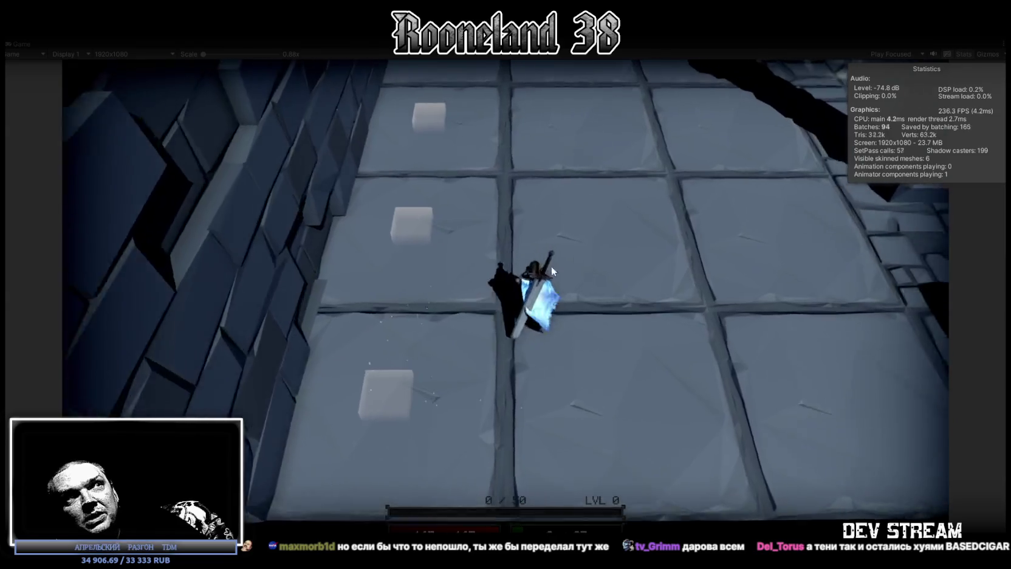
key("w")
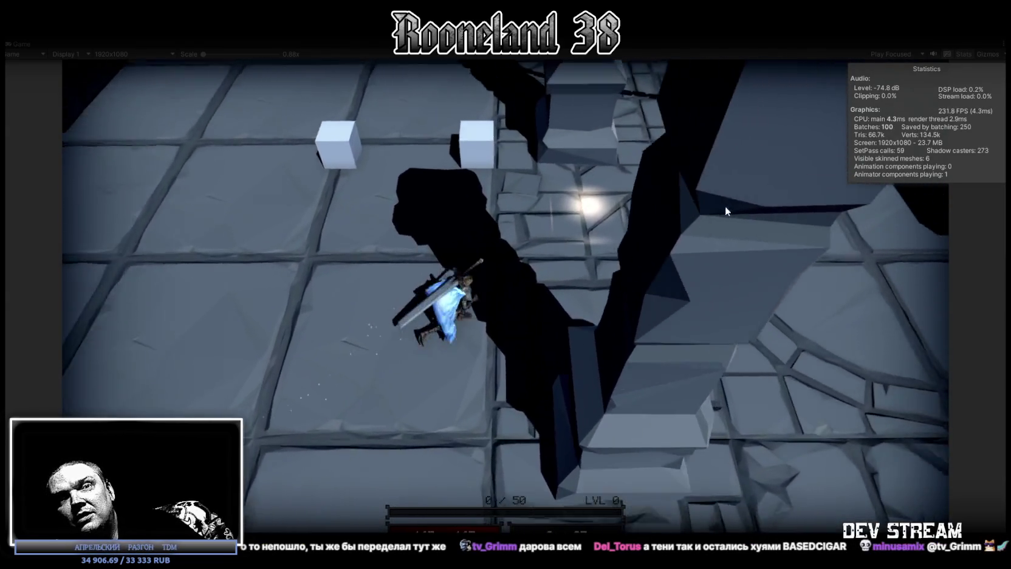
key("w")
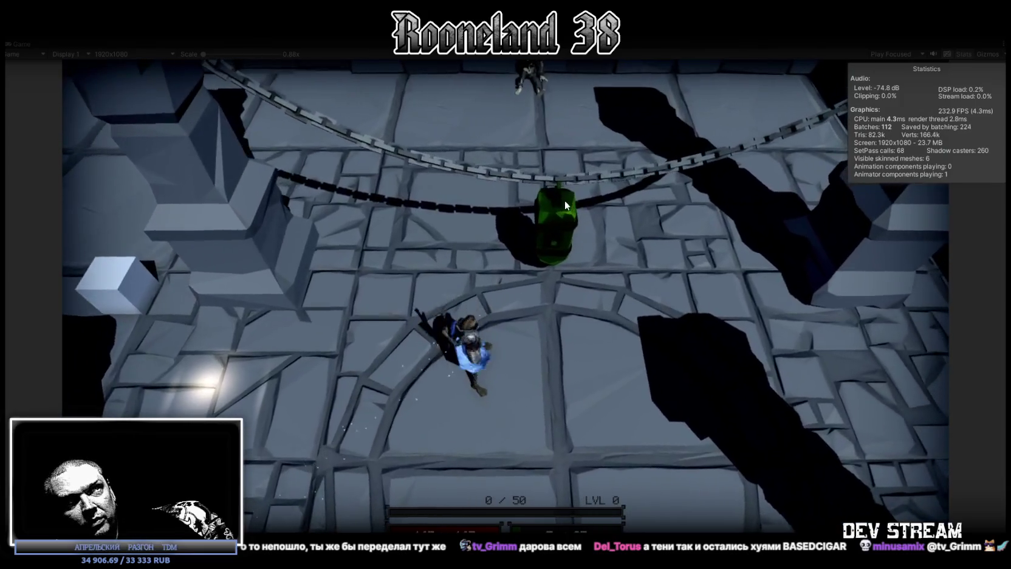
Swing the sword repeatedly while moving around the circle beneath the chained green bottle
left_click(565, 200)
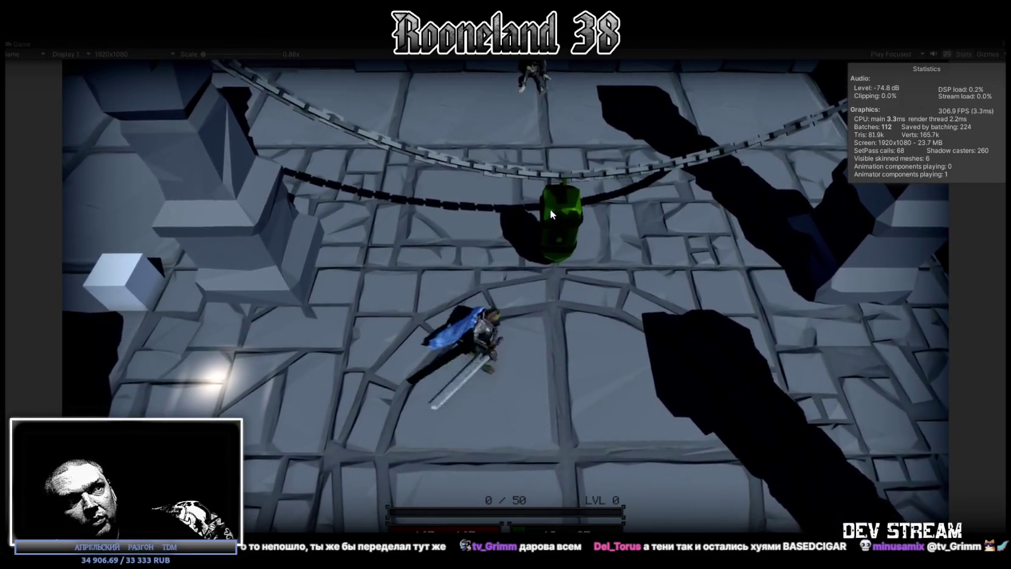
key("s")
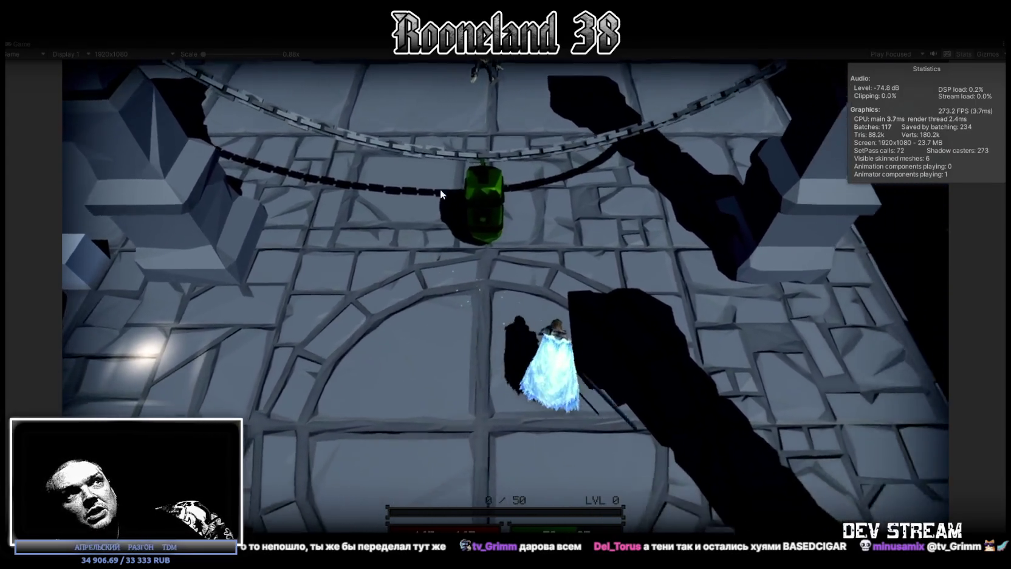
key("w")
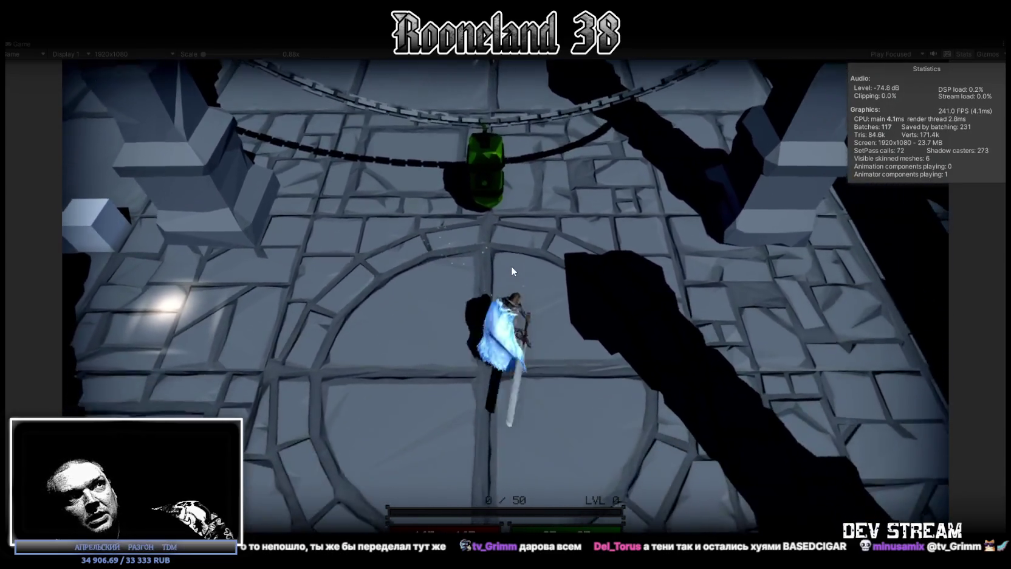
left_click(511, 265)
key("a")
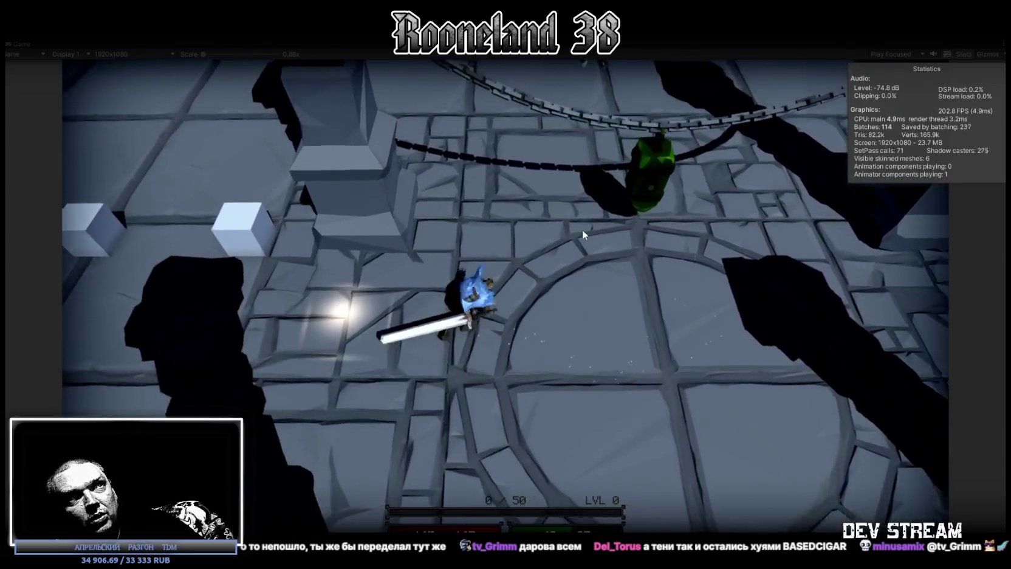
key("s")
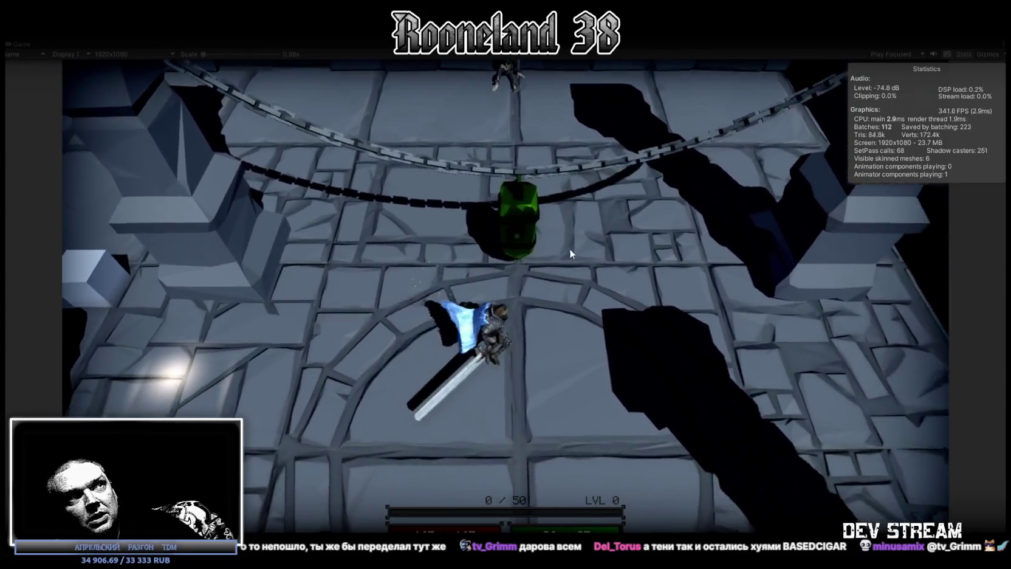
left_click(538, 246)
key("a")
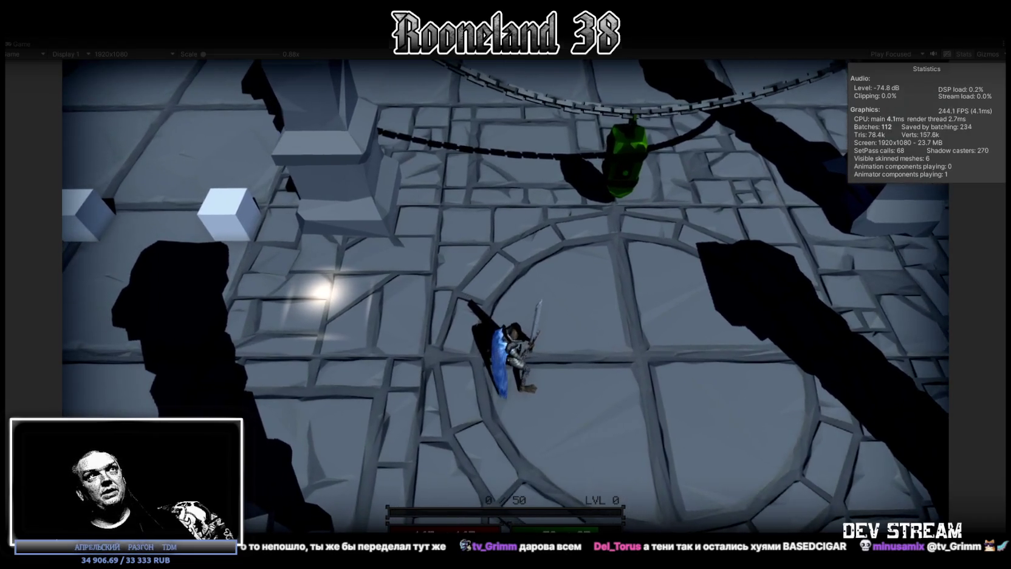
Exit Play mode with Ctrl+P to return to the dungeon Scene view
key("ctrl+p")
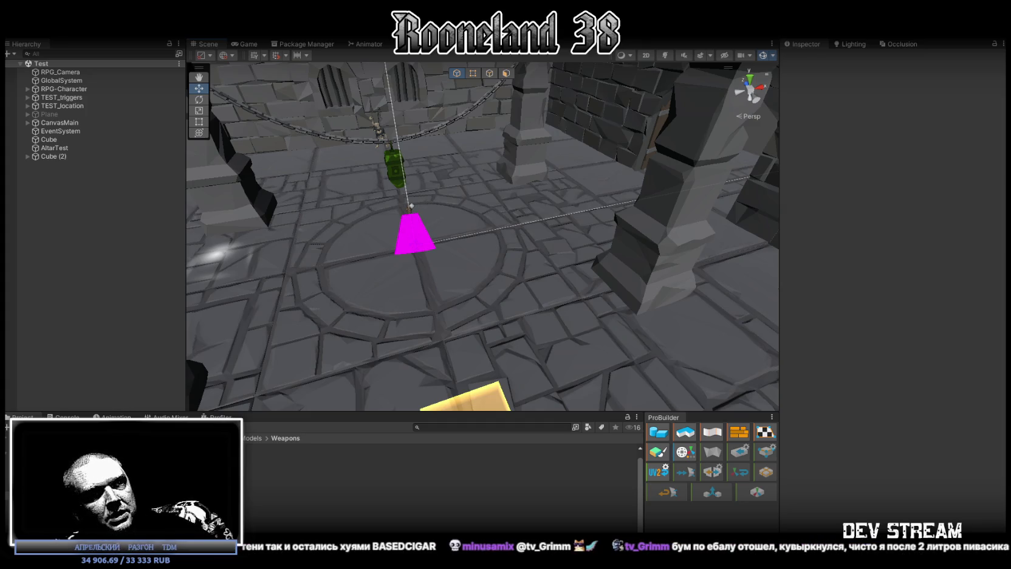
Switch to Chrome, maximize it, and start the third video on the channel's page
key("alt+Tab")
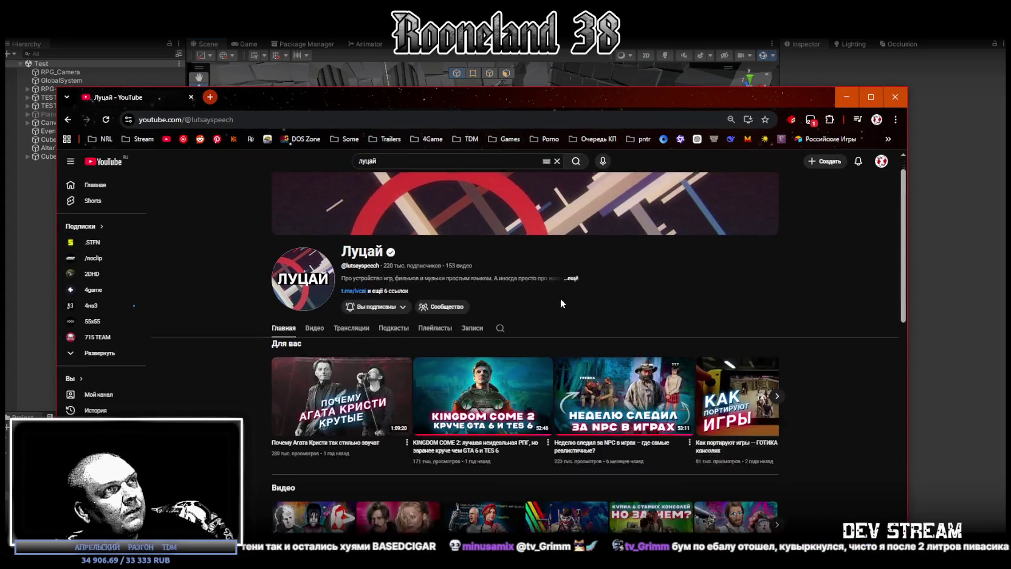
left_click(870, 96)
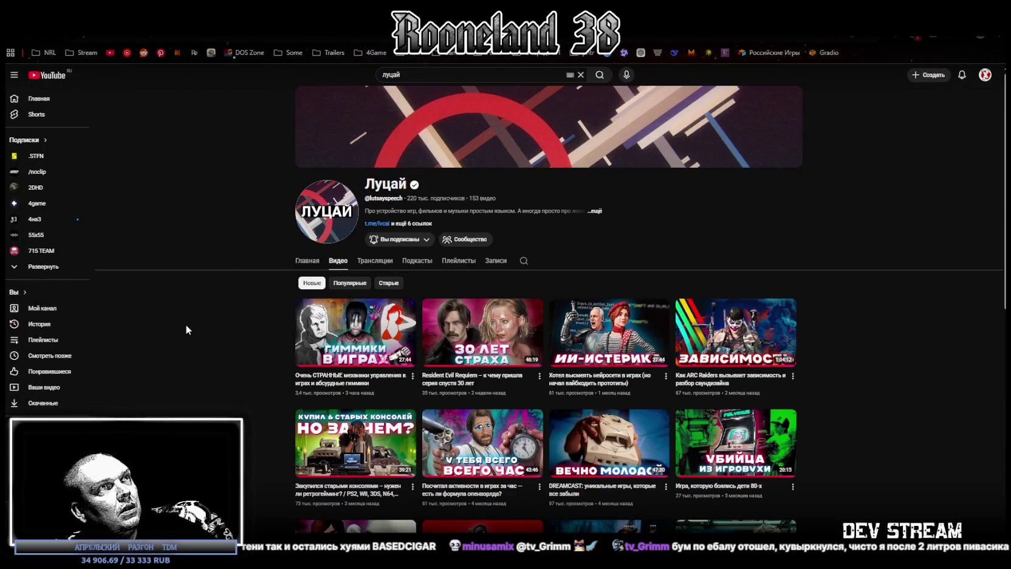
mouse_move(609, 331)
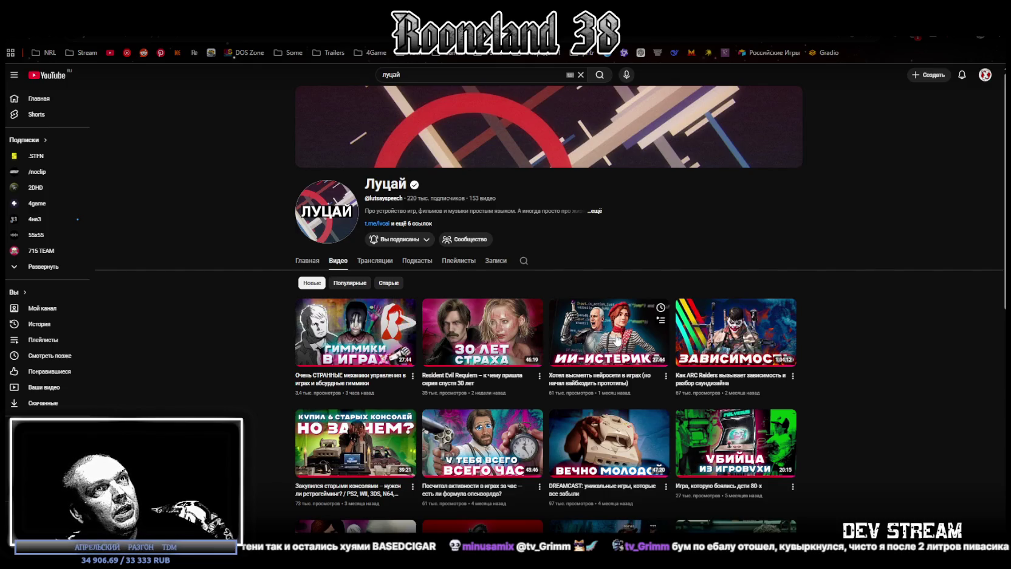
left_click(617, 340)
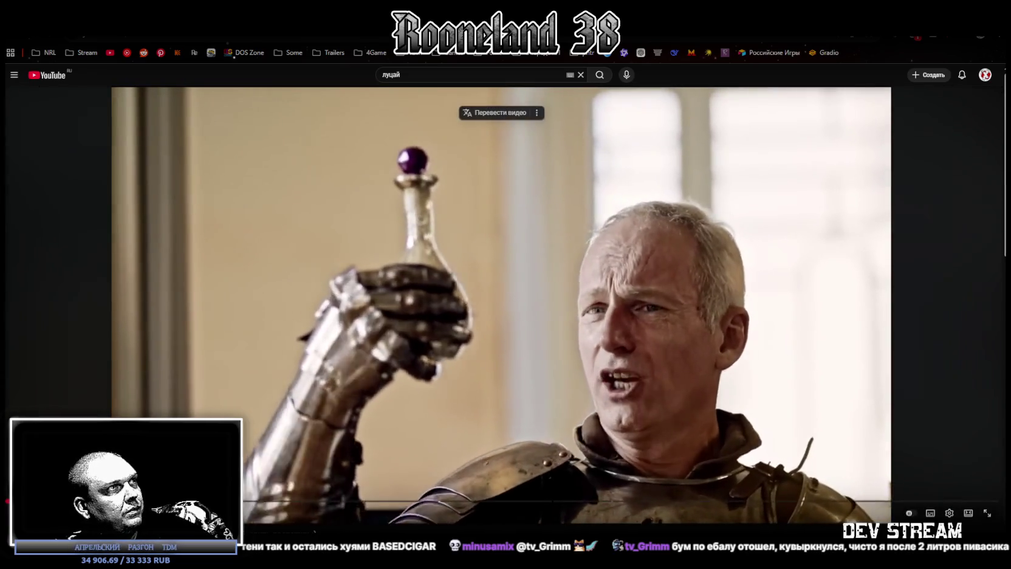
Skip ahead through the video to a later game scene using the seek bar
left_click(174, 501)
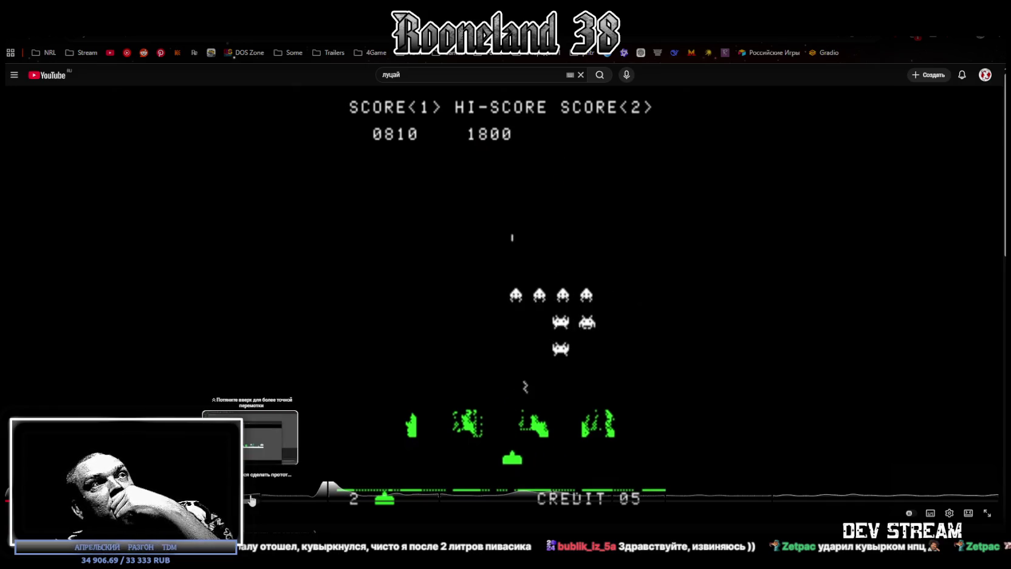
left_click(258, 499)
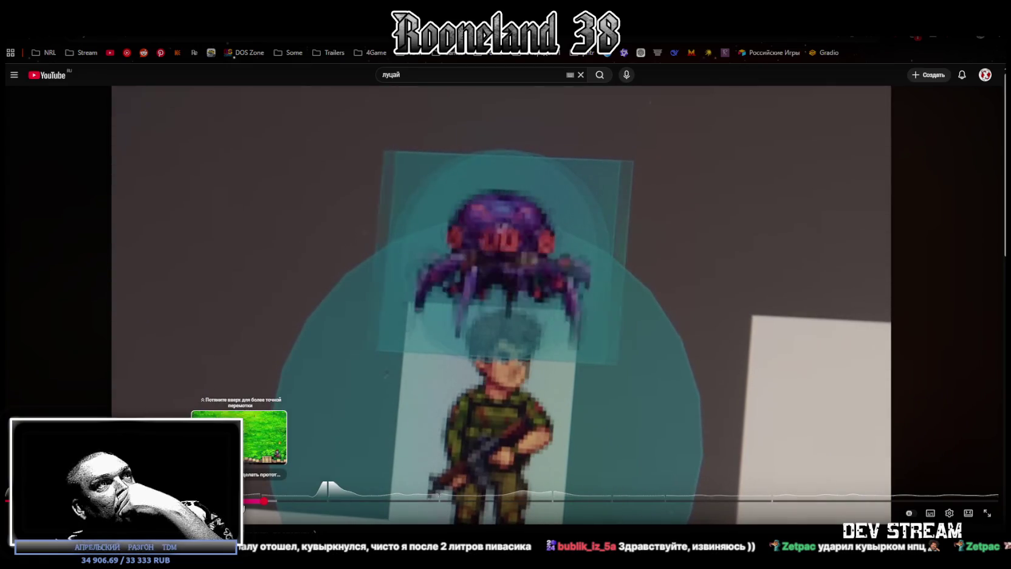
left_click_drag(233, 500, 245, 505)
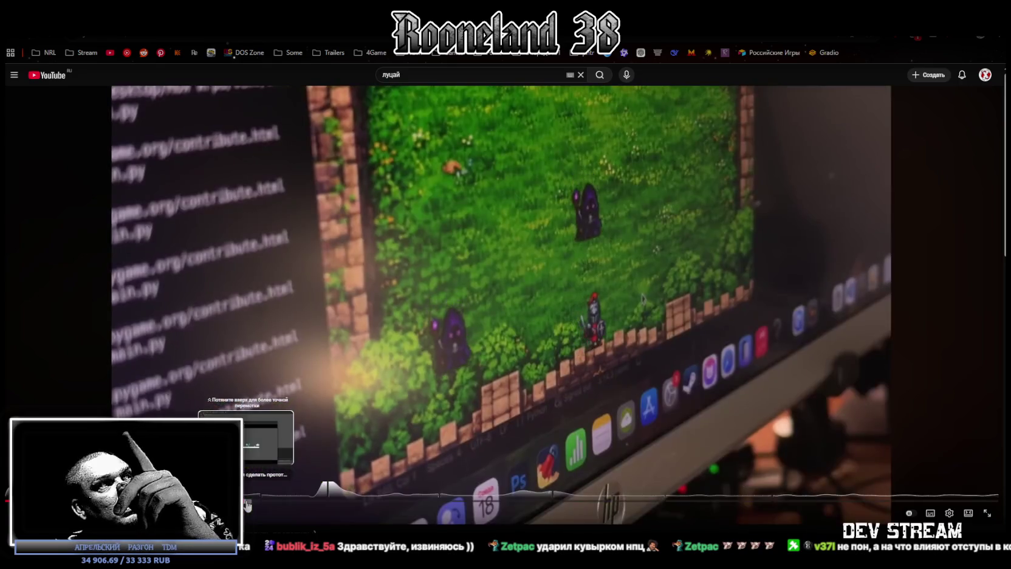
left_click_drag(246, 506, 253, 509)
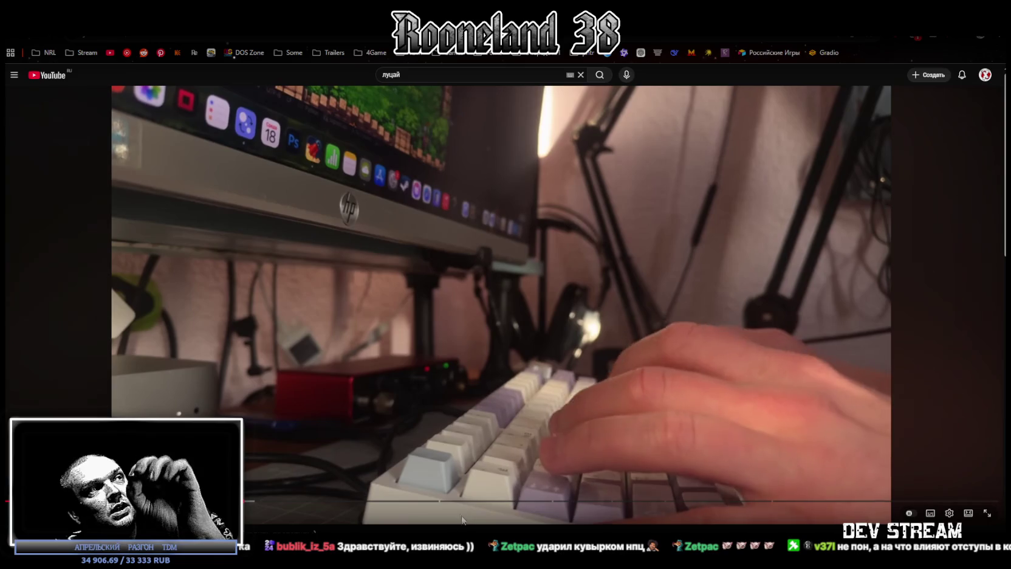
Pause and resume the video, pause it again, then return to the Unity editor
left_click(486, 380)
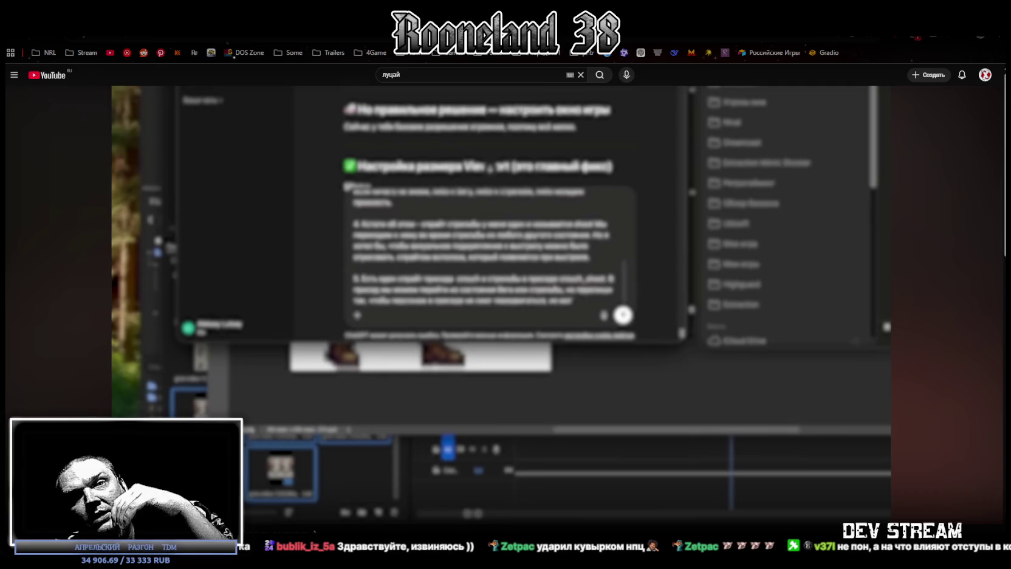
left_click(438, 364)
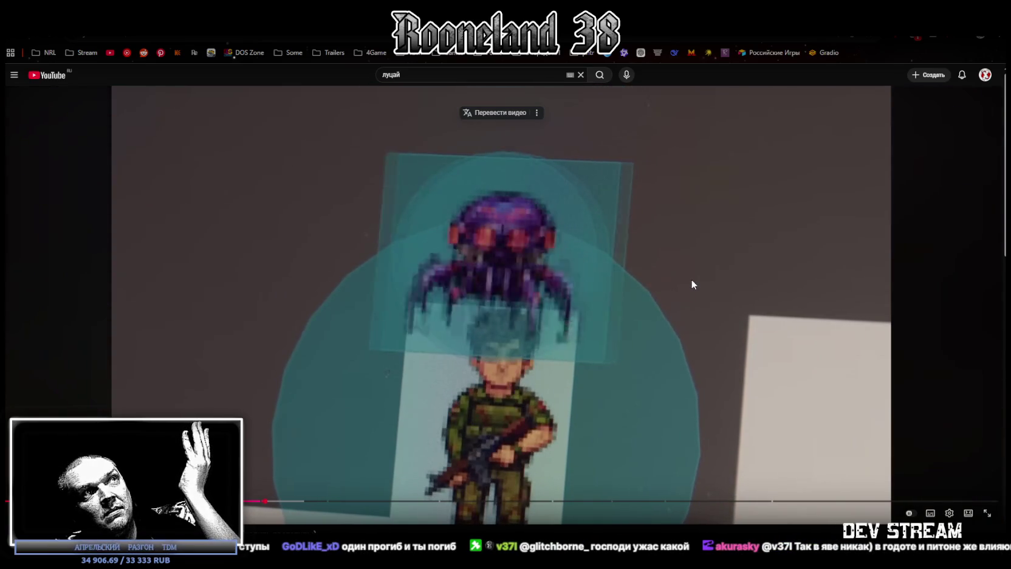
mouse_move(691, 283)
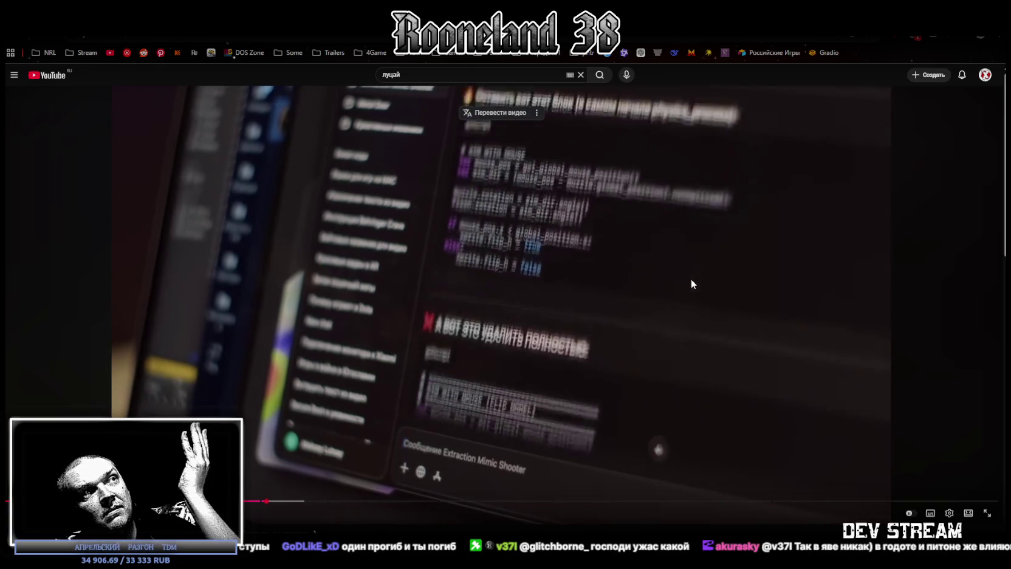
left_click(680, 270)
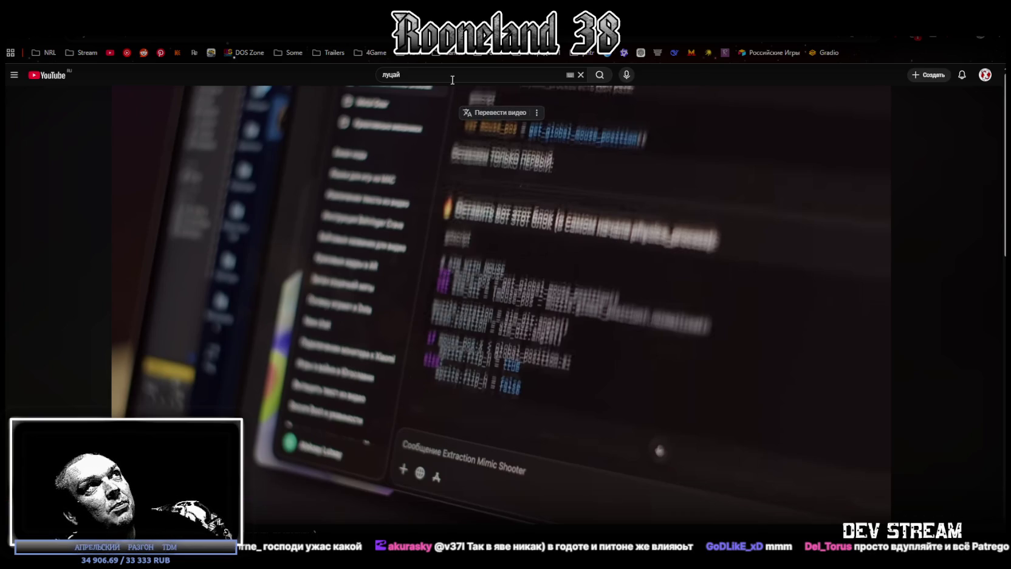
key("alt+Tab")
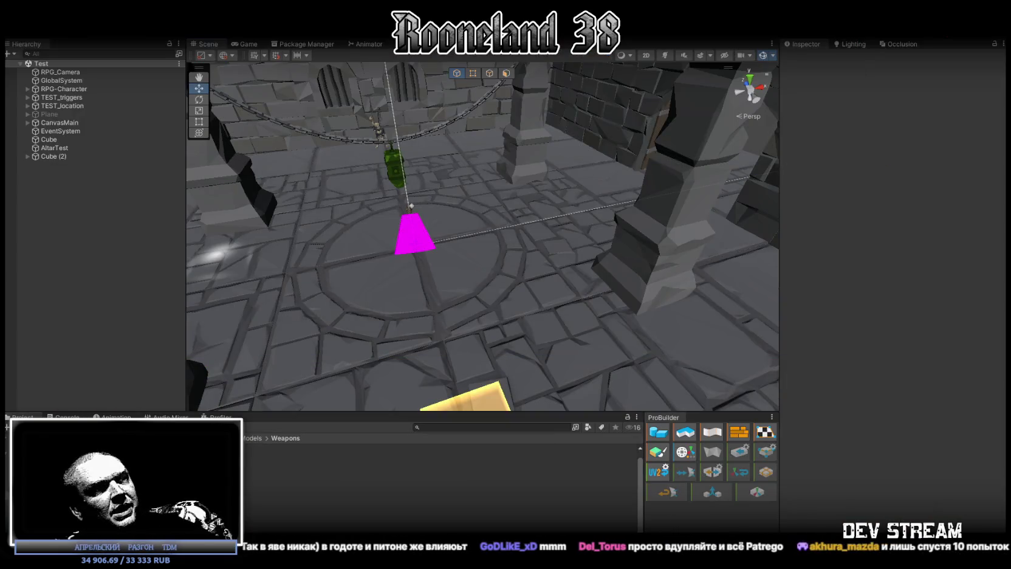
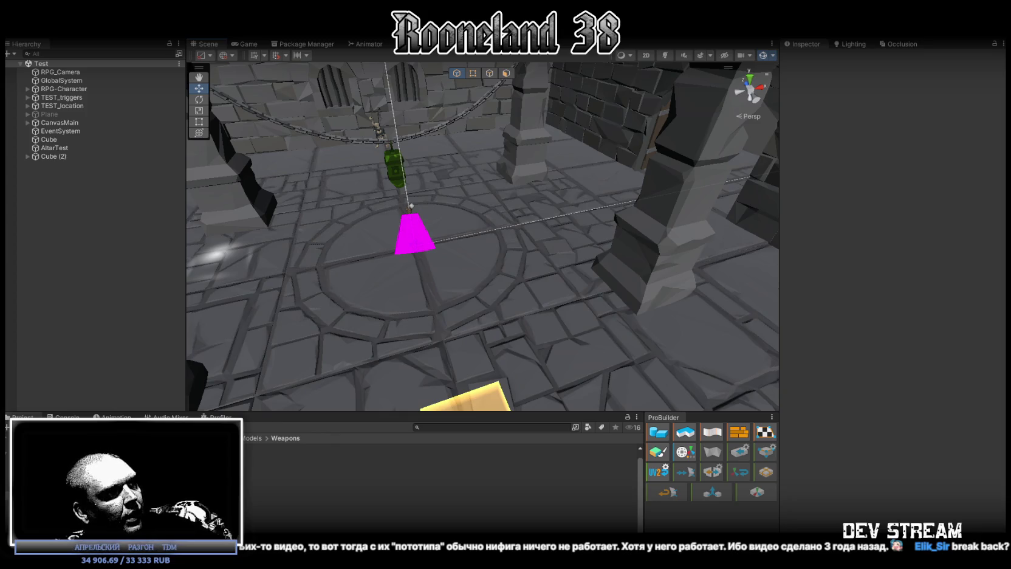
Switch to the browser and scroll the BREAK BACK channel page down to its video grid
key("alt+Tab")
scroll(508, 221, "down", 2)
scroll(545, 179, "down", 2)
scroll(460, 211, "up", 2)
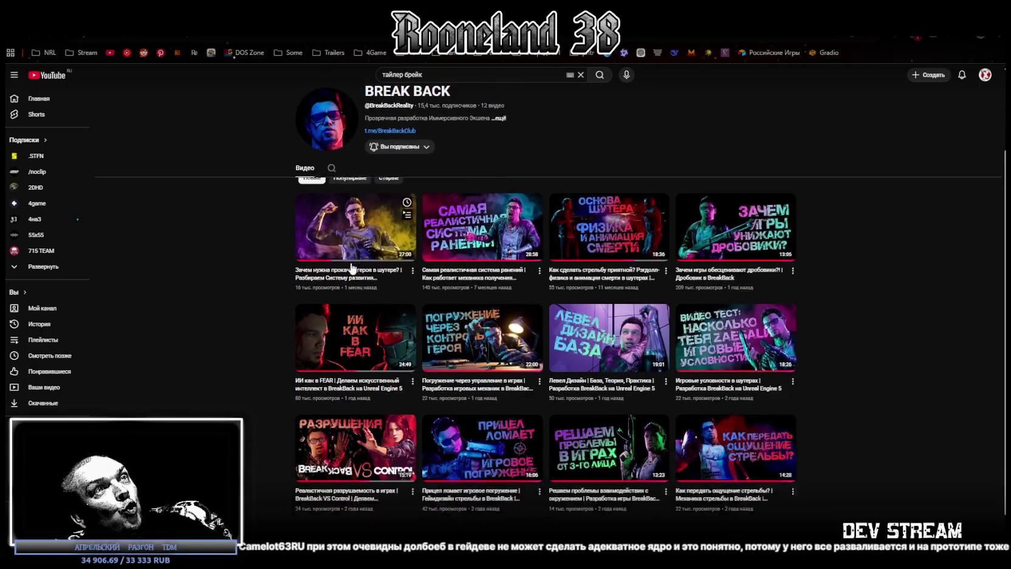
scroll(686, 373, "down", 2)
mouse_move(448, 153)
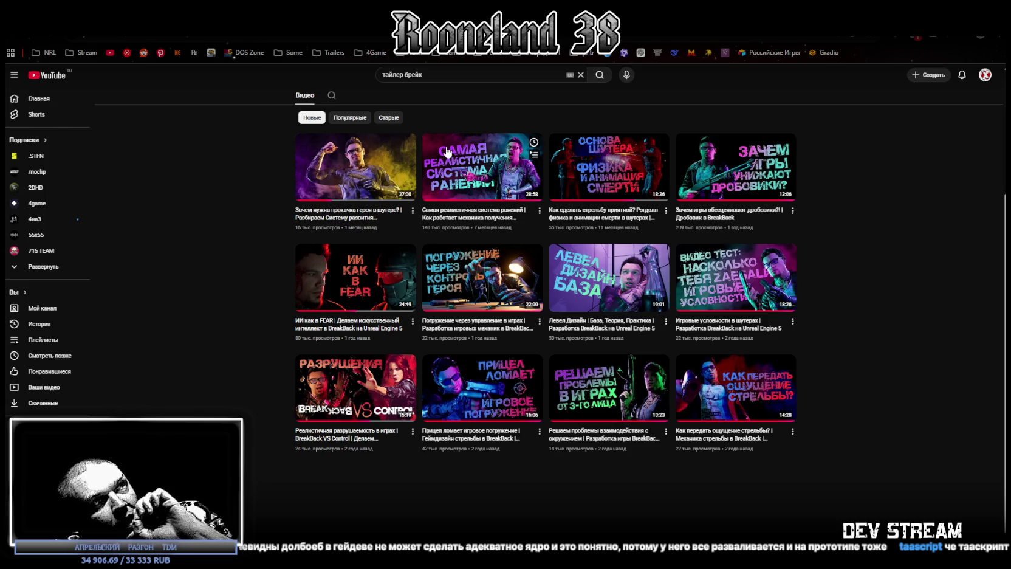
scroll(527, 155, "up", 2)
scroll(332, 194, "down", 1)
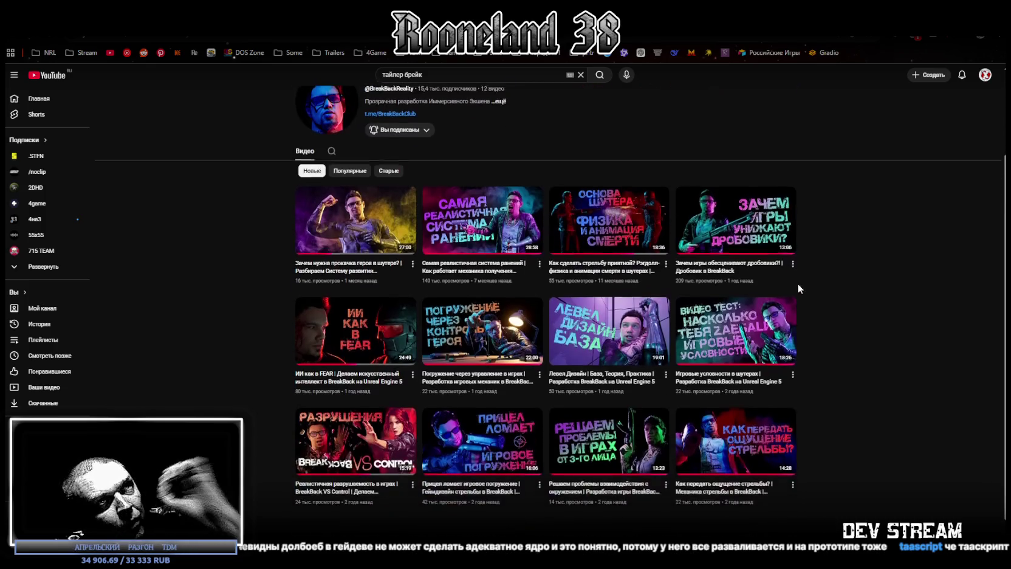
left_click(333, 193)
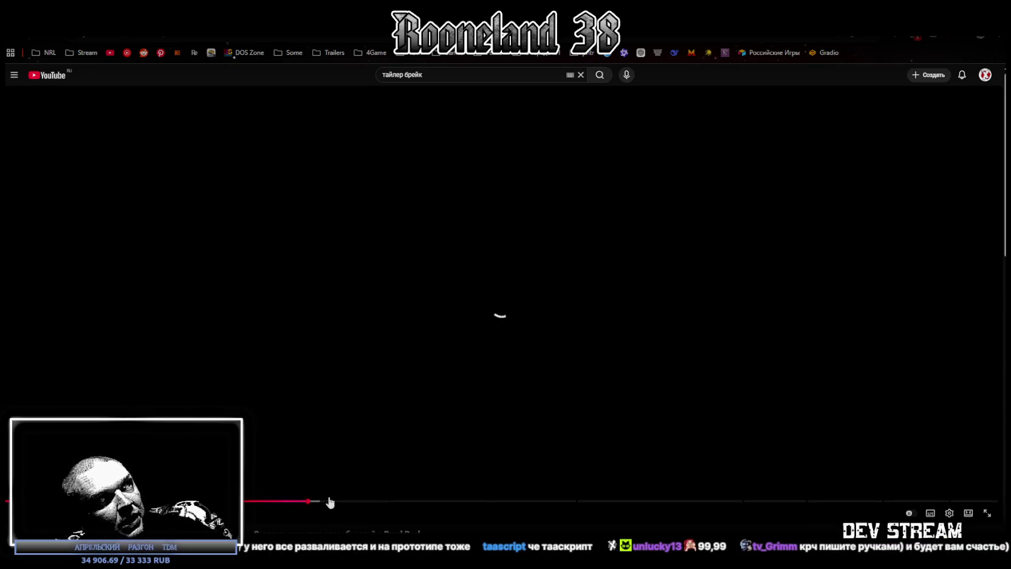
key("alt+Tab")
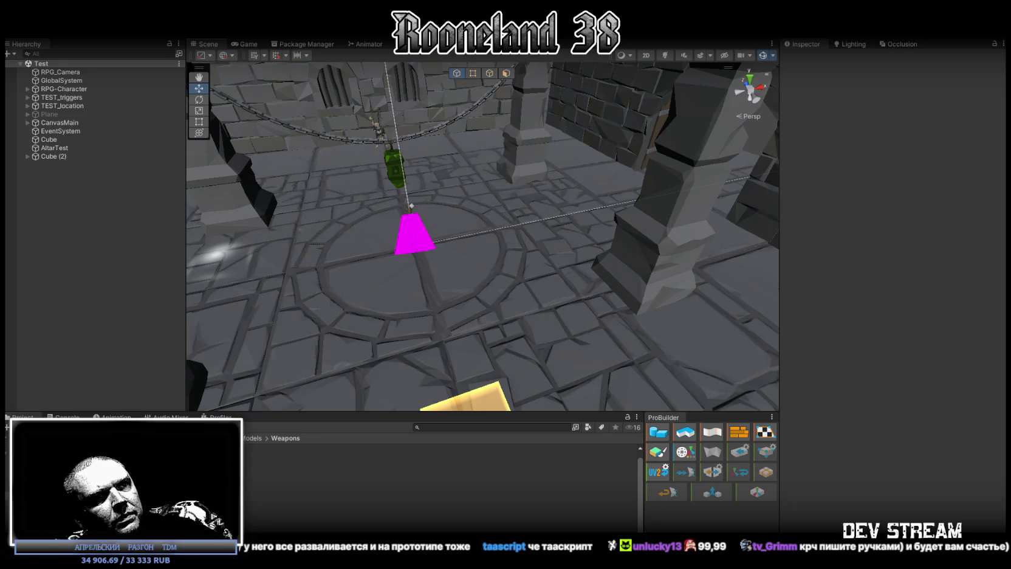
key("alt+Tab")
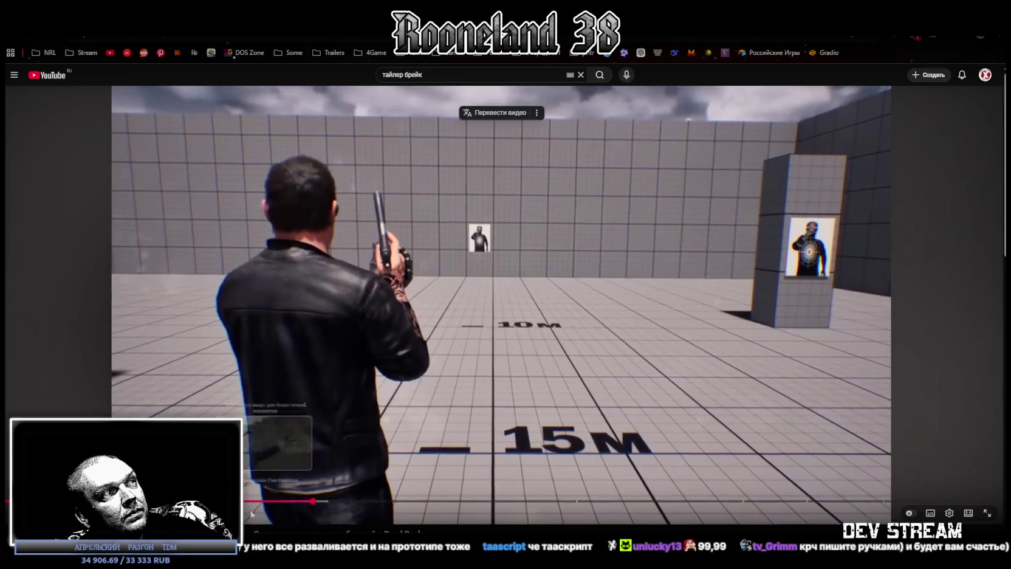
left_click(253, 502)
left_click_drag(253, 503, 252, 507)
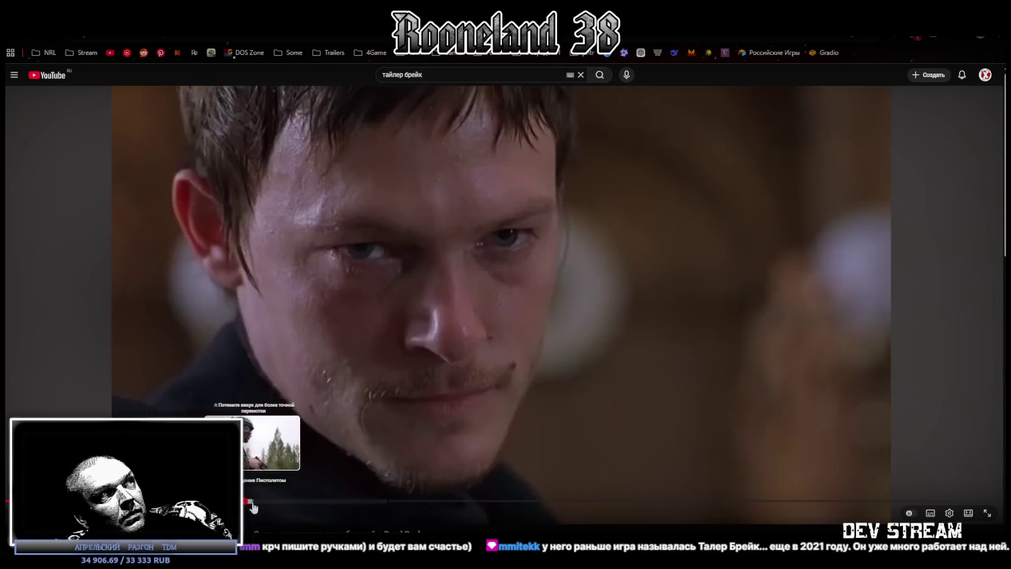
left_click_drag(251, 506, 256, 507)
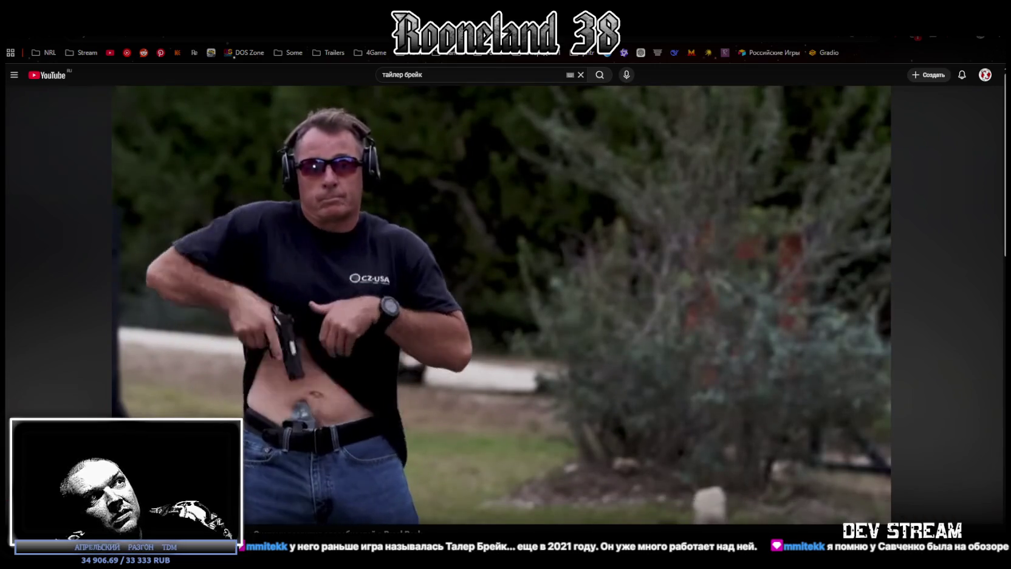
left_click(672, 321)
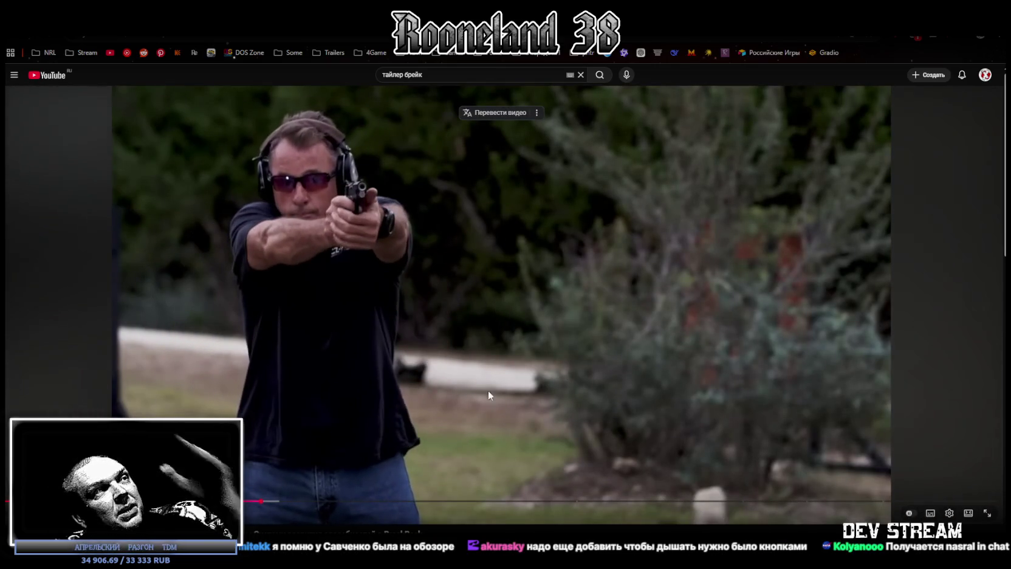
scroll(496, 395, "down", 3)
scroll(435, 380, "down", 2)
scroll(297, 347, "up", 5)
scroll(217, 342, "up", 1)
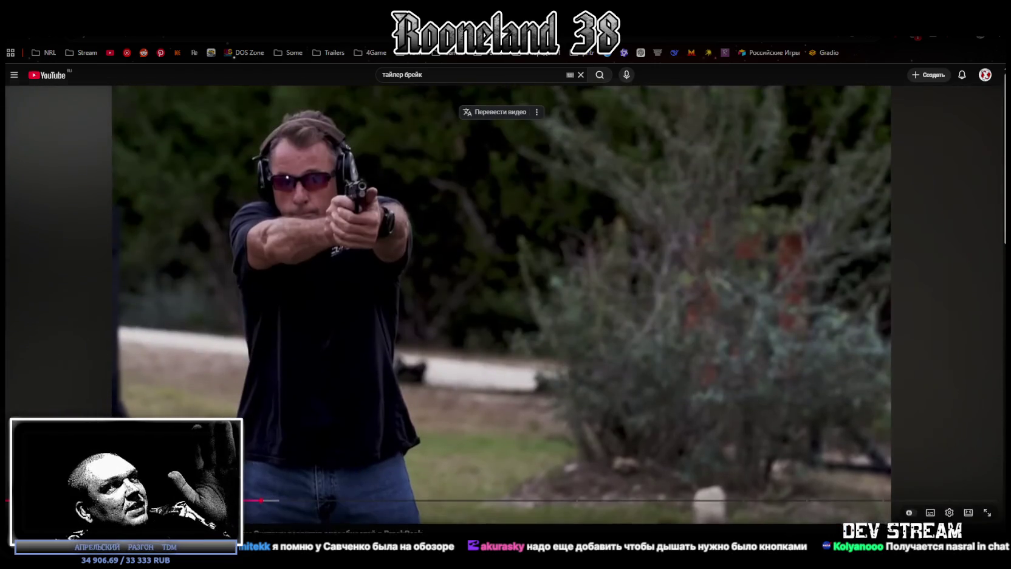
scroll(217, 342, "down", 2)
left_click(170, 497)
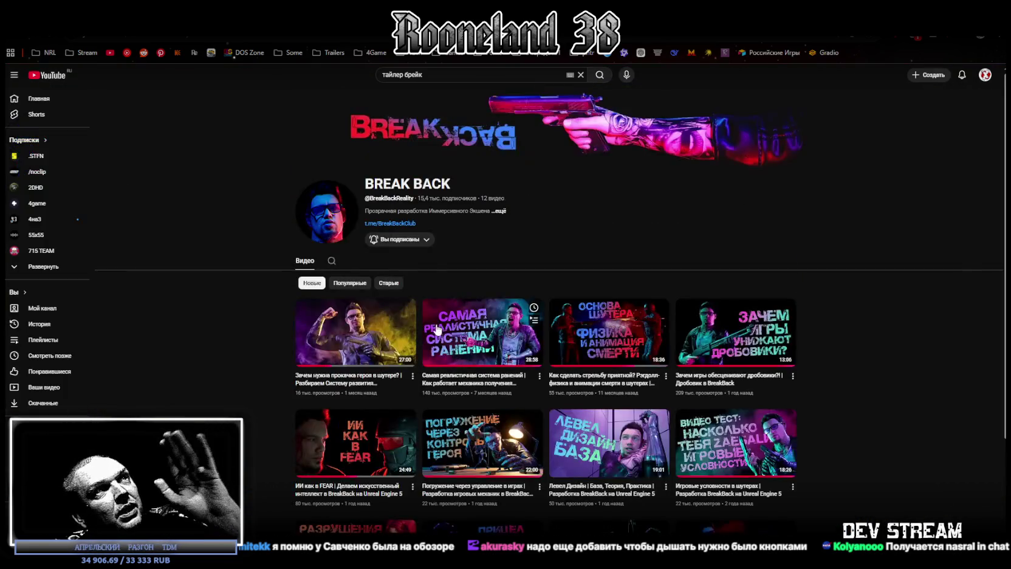
Play the 'Самая реалистичная система ранений' video, skim ahead to the test-range footage, then pause
scroll(792, 341, "down", 3)
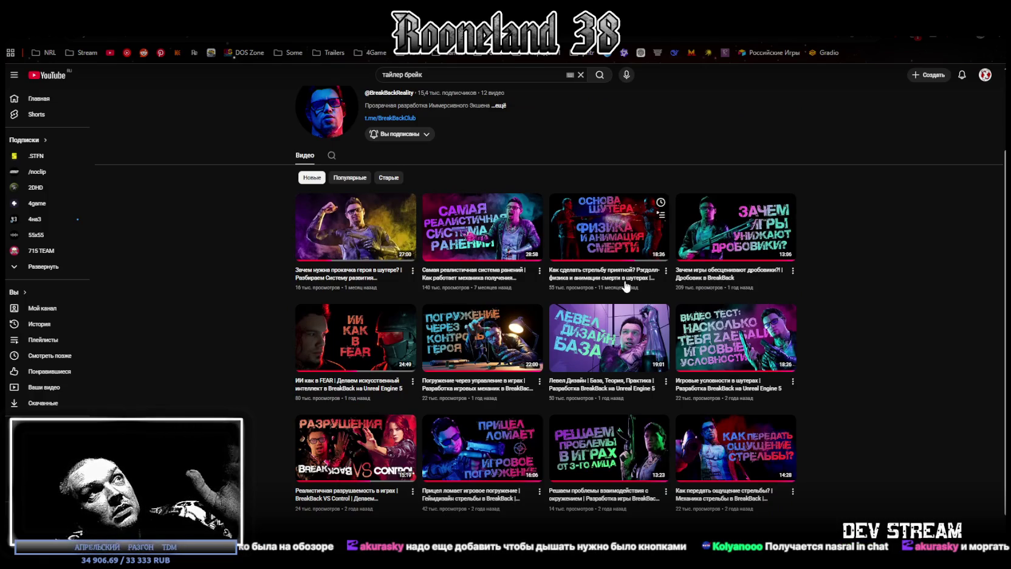
left_click(468, 213)
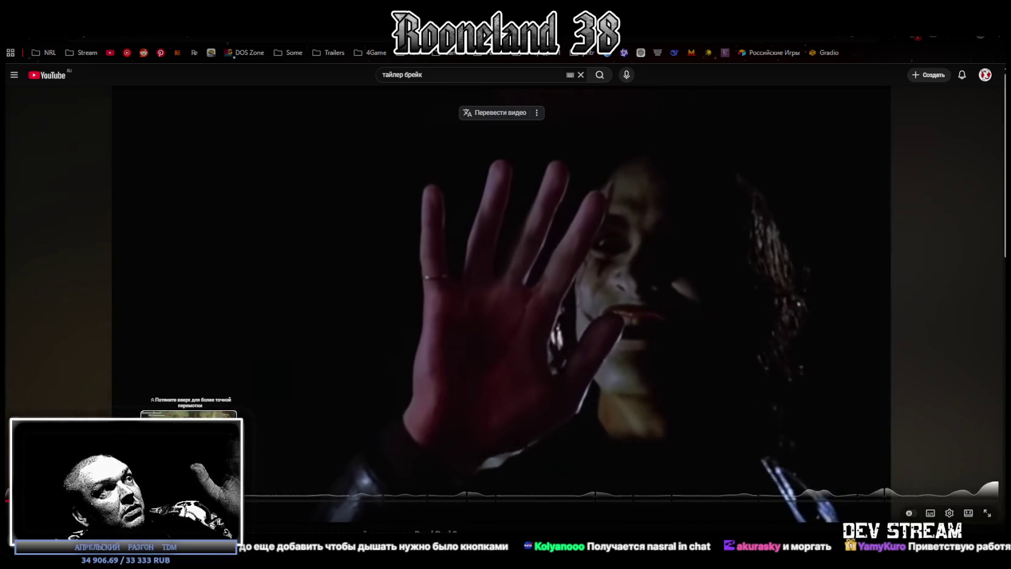
left_click(247, 501)
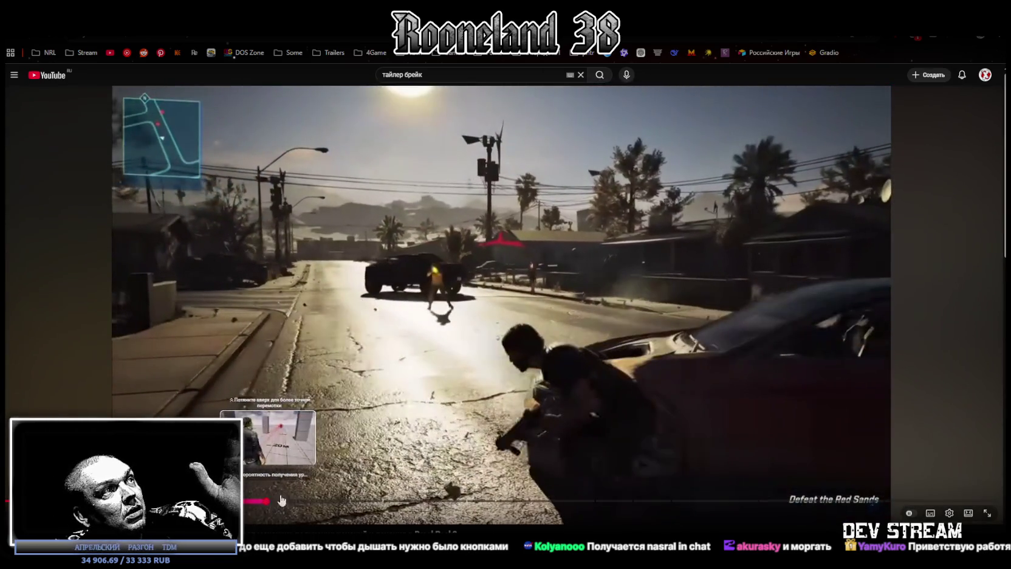
left_click_drag(281, 500, 268, 500)
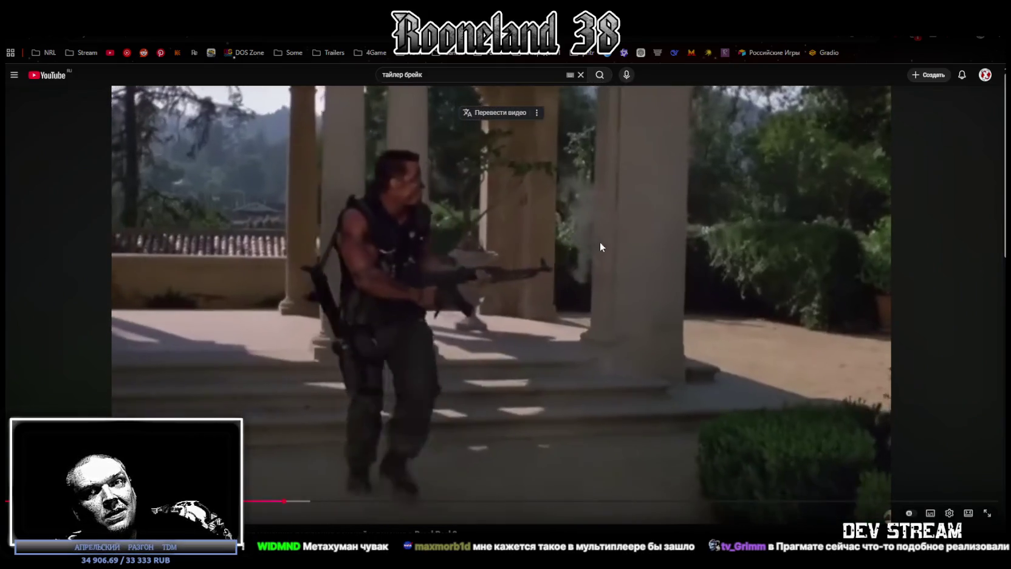
left_click(525, 284)
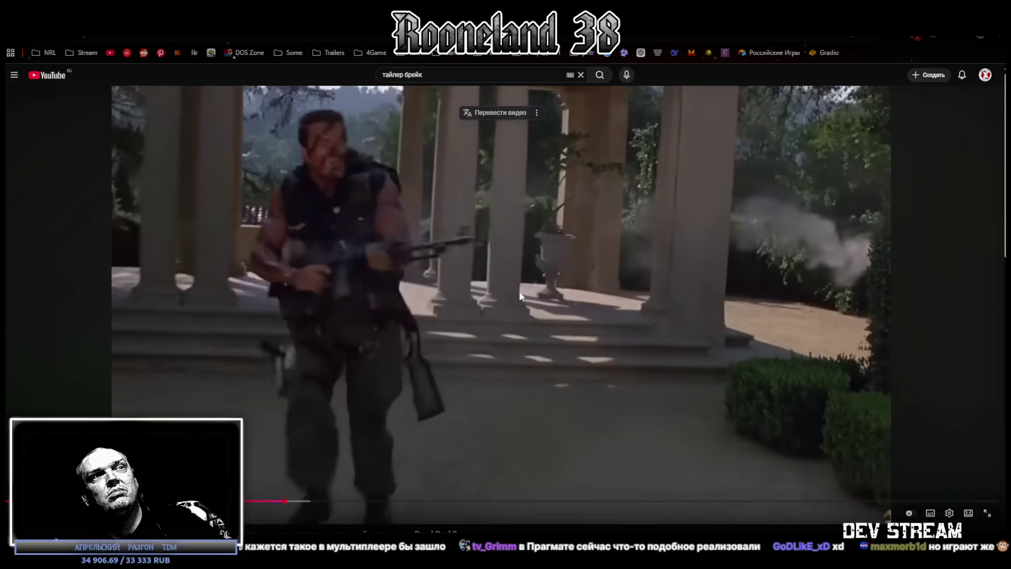
Go back from the video to the BREAK BACK channel page
key("alt+Left")
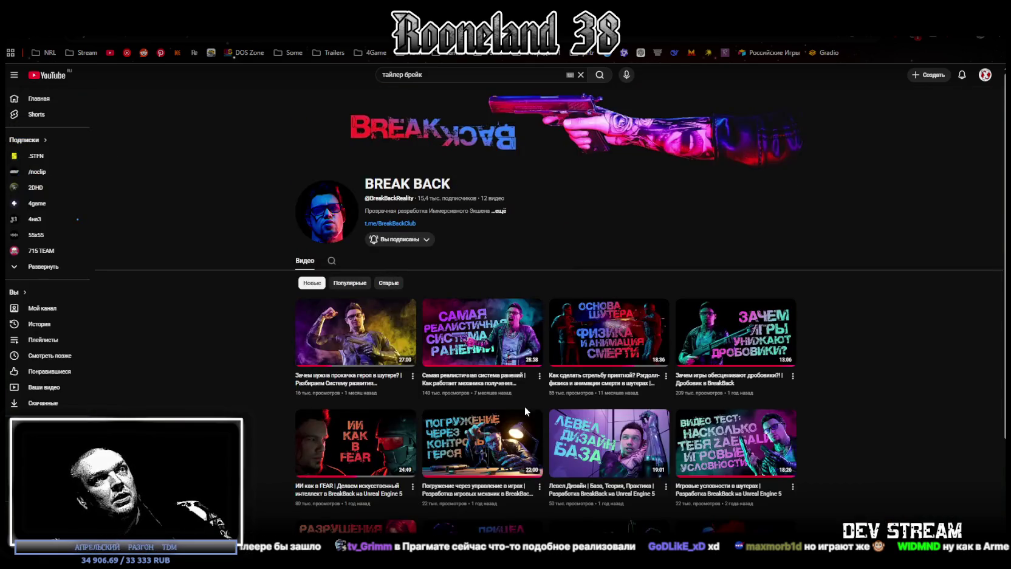
Browse the channel's video grid and start a BREAK BACK shooter-mechanics video
scroll(521, 406, "down", 3)
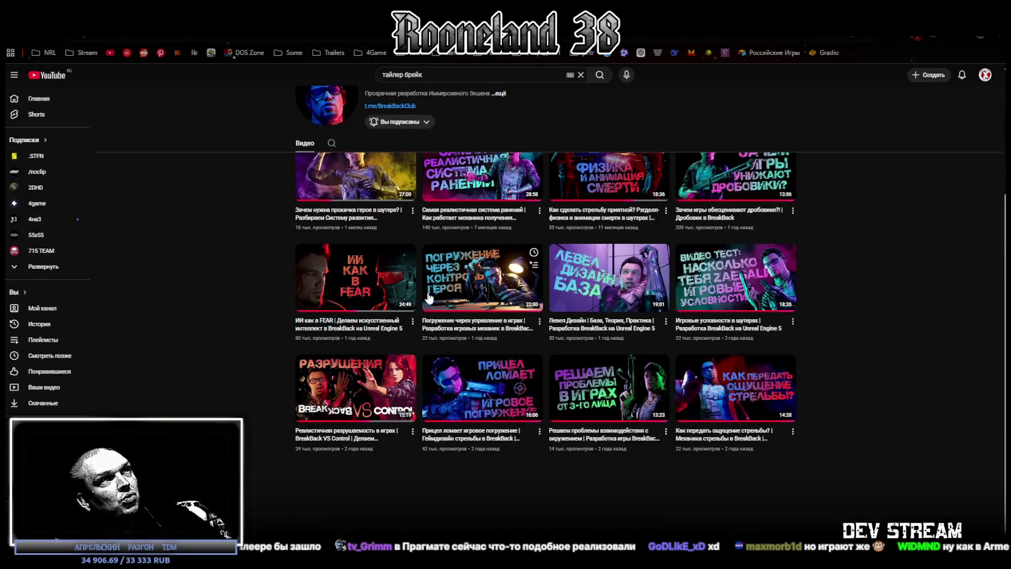
scroll(429, 297, "up", 2)
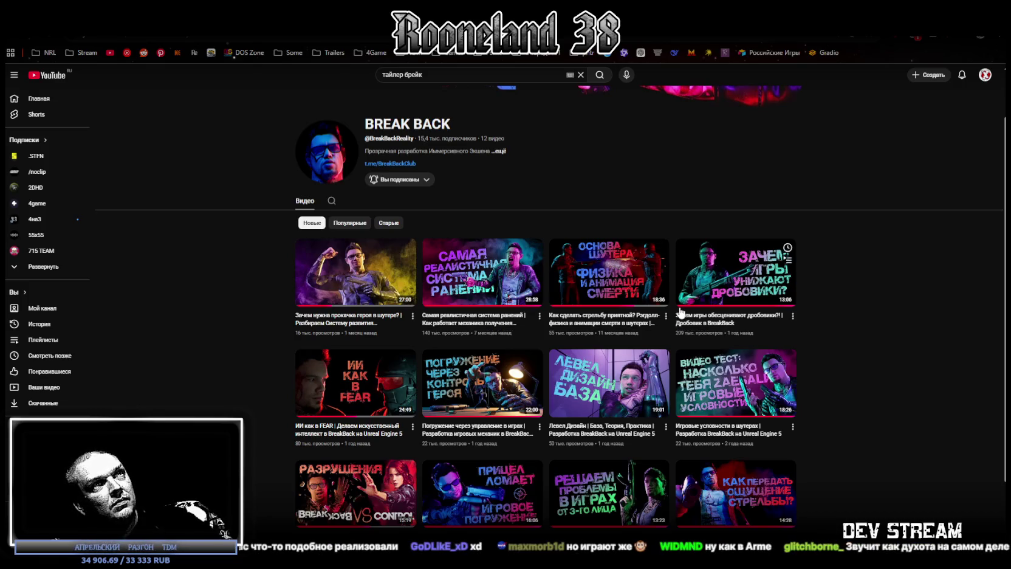
scroll(487, 355, "down", 1)
scroll(487, 316, "up", 2)
scroll(614, 296, "down", 2)
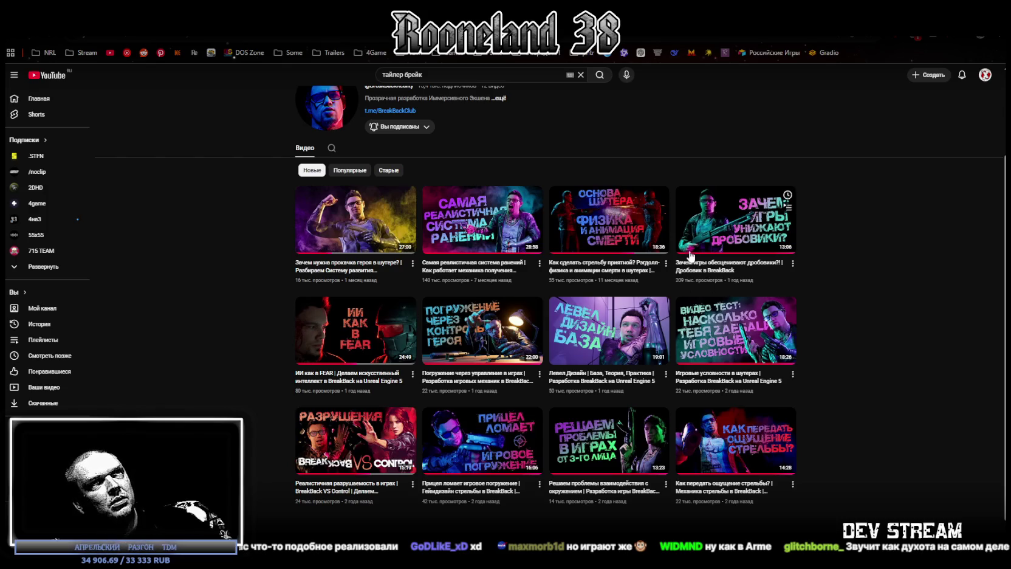
left_click(661, 239)
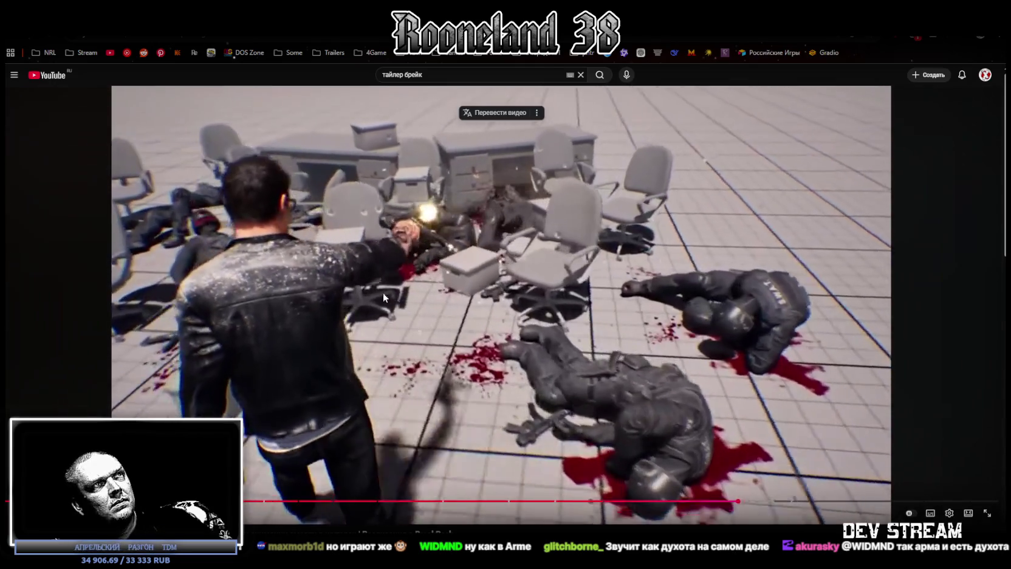
Pause the shooter-mechanics video
left_click(381, 291)
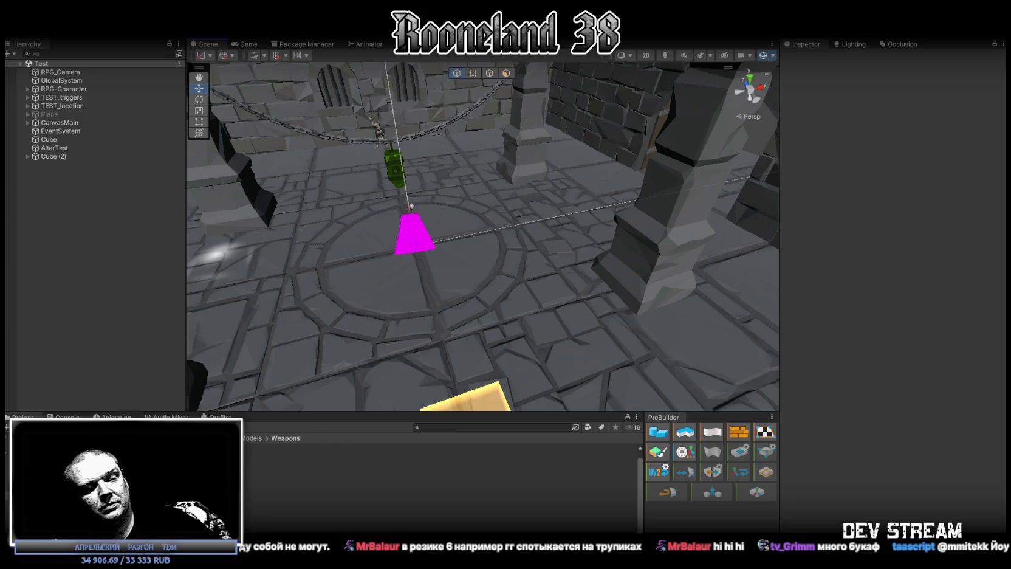
Bring the browser back in front of Unity and return from the video to the BREAK BACK channel page
key("alt+Tab")
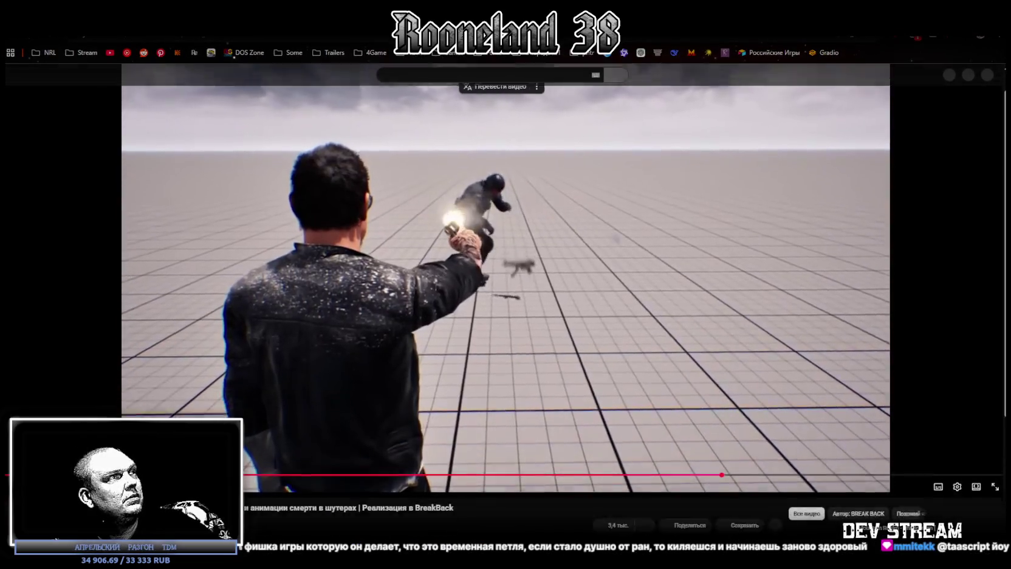
key("alt+Left")
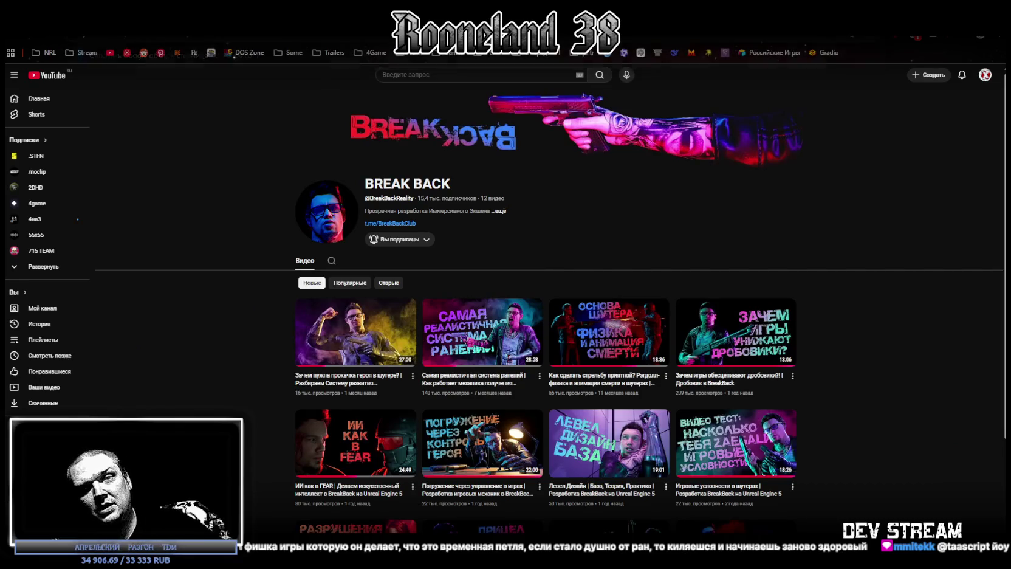
scroll(460, 344, "down", 2)
scroll(365, 243, "up", 2)
mouse_move(224, 46)
left_mouse_down()
mouse_move(310, 328)
mouse_move(228, 24)
left_mouse_up()
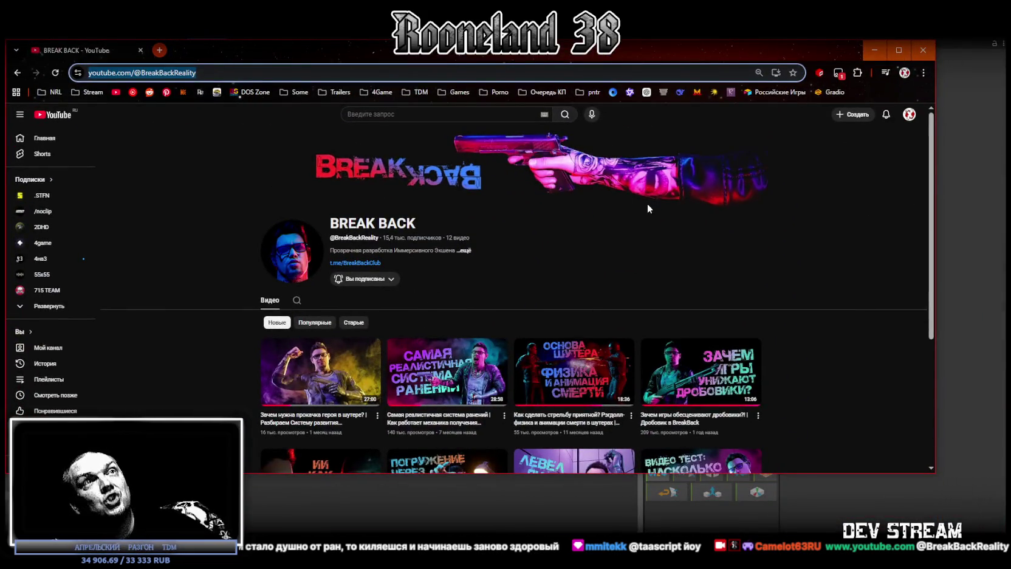
Shift the browser aside, scroll through more BREAK BACK uploads, then switch back to Unity
left_click_drag(671, 50, 745, 35)
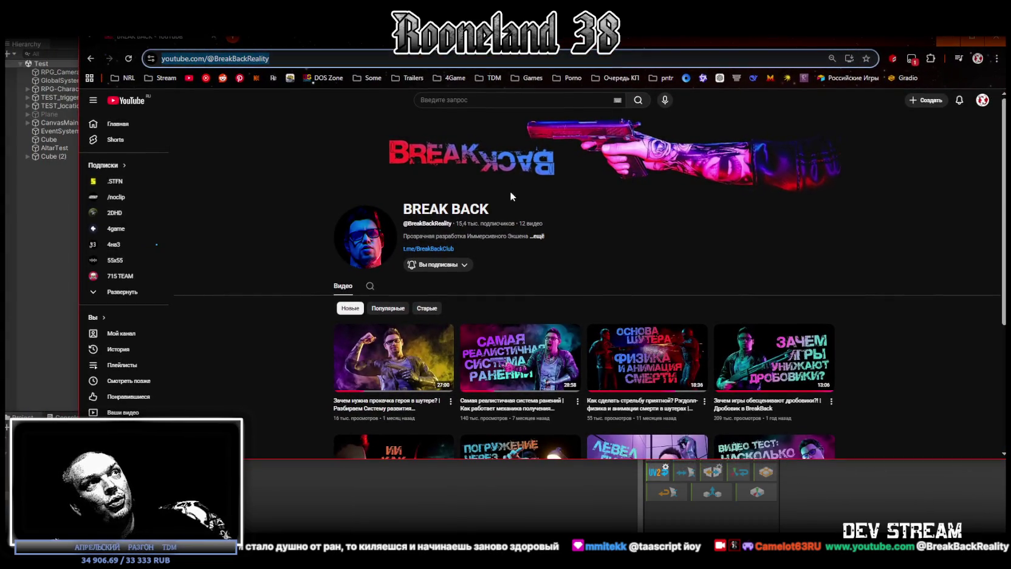
scroll(466, 303, "down", 3)
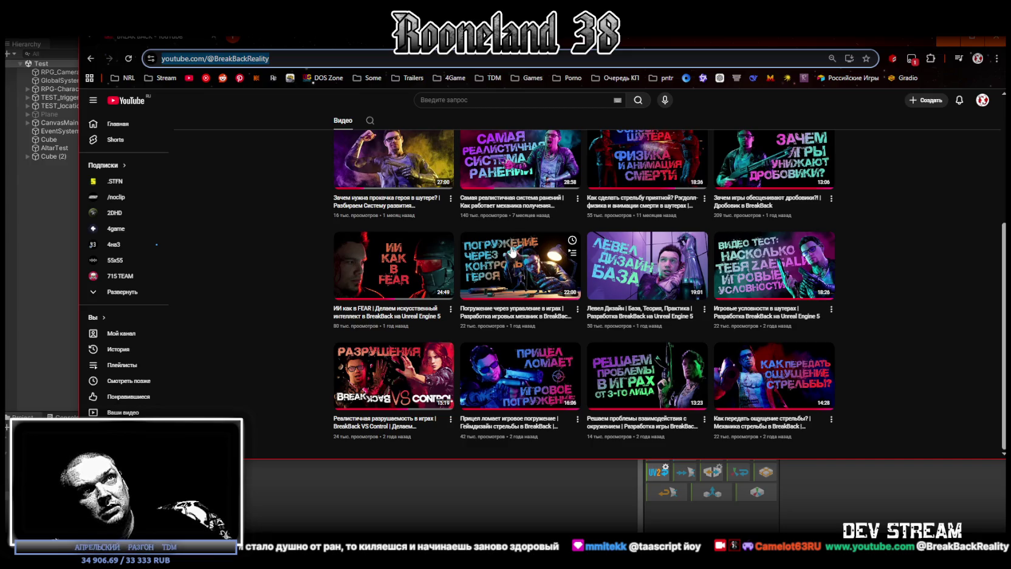
scroll(512, 252, "up", 3)
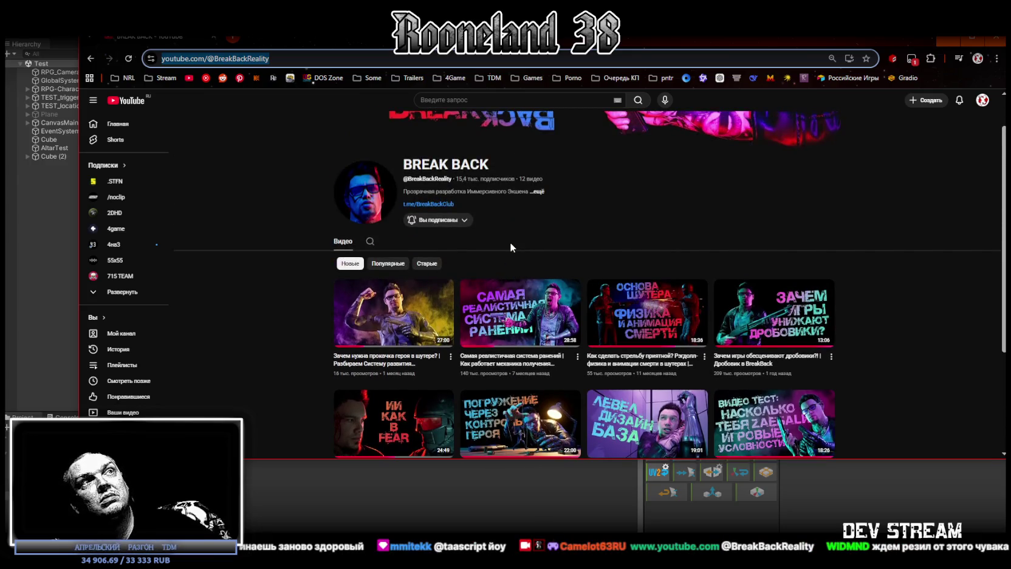
scroll(510, 241, "down", 2)
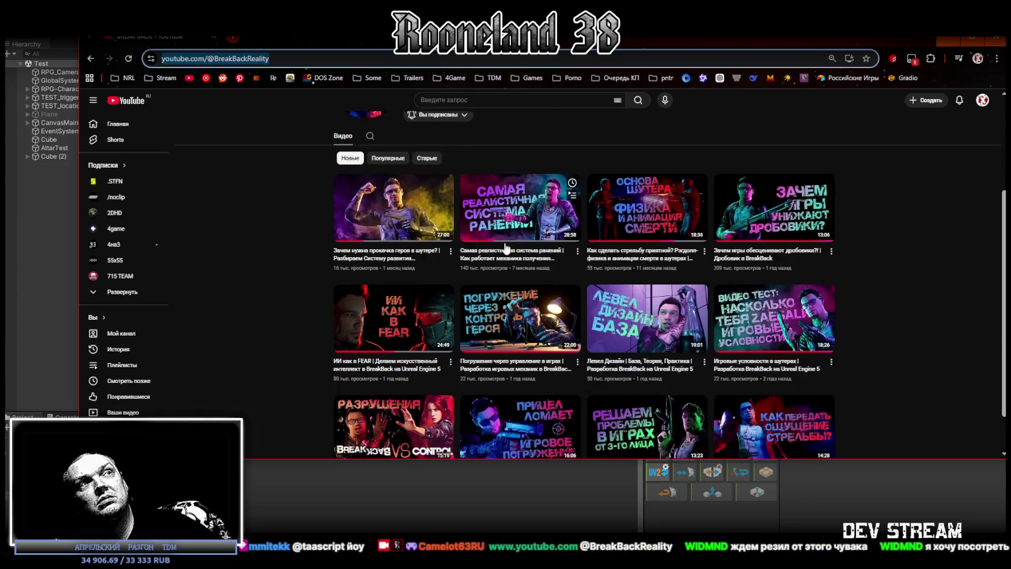
scroll(585, 210, "down", 1)
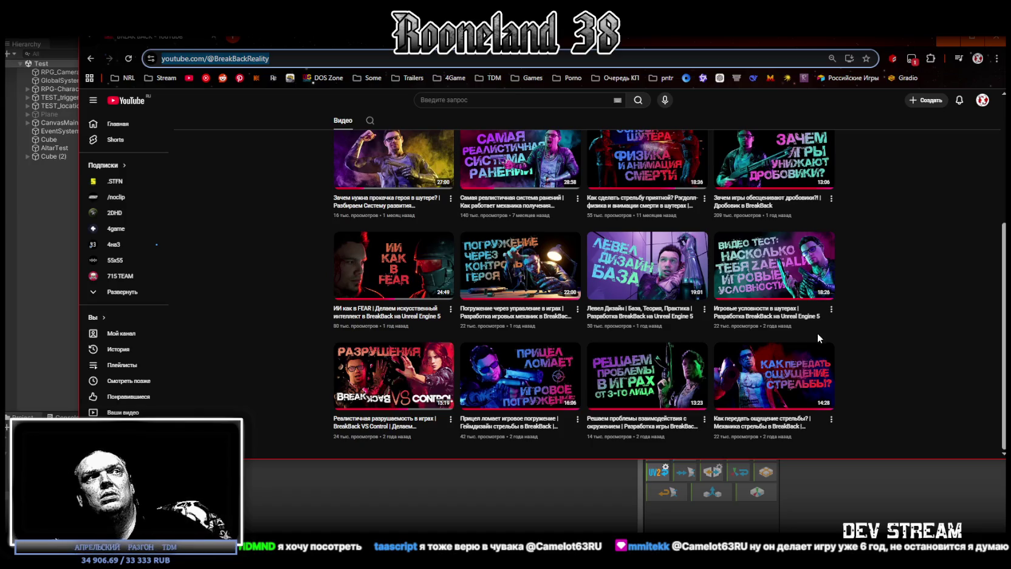
key("alt+Tab")
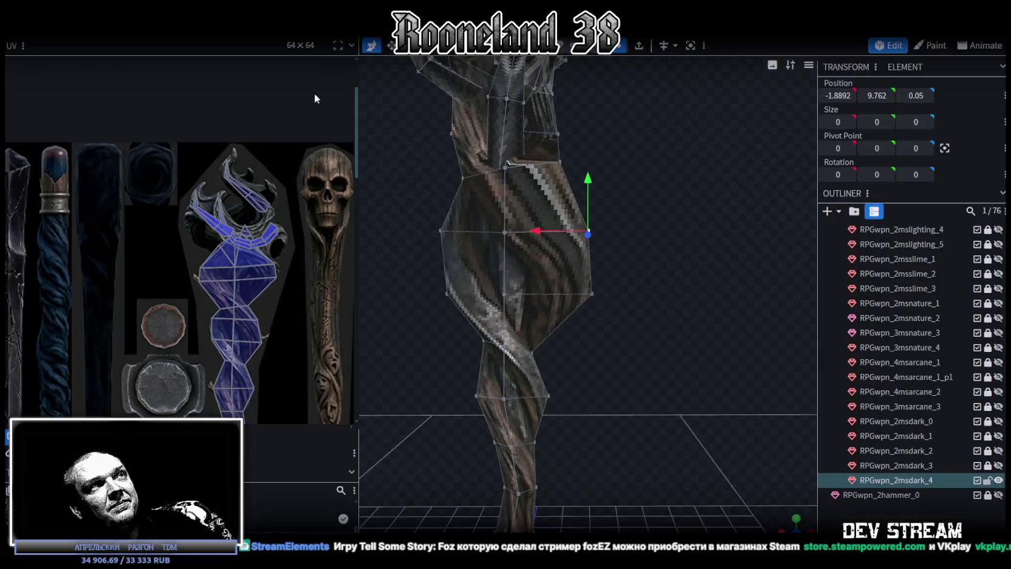
Orbit and zoom the Blockbench viewport around the RPGwpn_2msdark_4 dark staff
scroll(576, 124, "down", 5)
mouse_move(576, 124)
left_mouse_down()
mouse_move(571, 215)
mouse_move(660, 194)
left_mouse_up()
scroll(650, 172, "up", 3)
scroll(654, 144, "up", 3)
scroll(670, 132, "down", 4)
Orbit to see the claw-shaped top, then select the staff's twisted shaft as one cluster
mouse_move(671, 133)
left_mouse_down()
mouse_move(652, 129)
mouse_move(652, 87)
left_mouse_up()
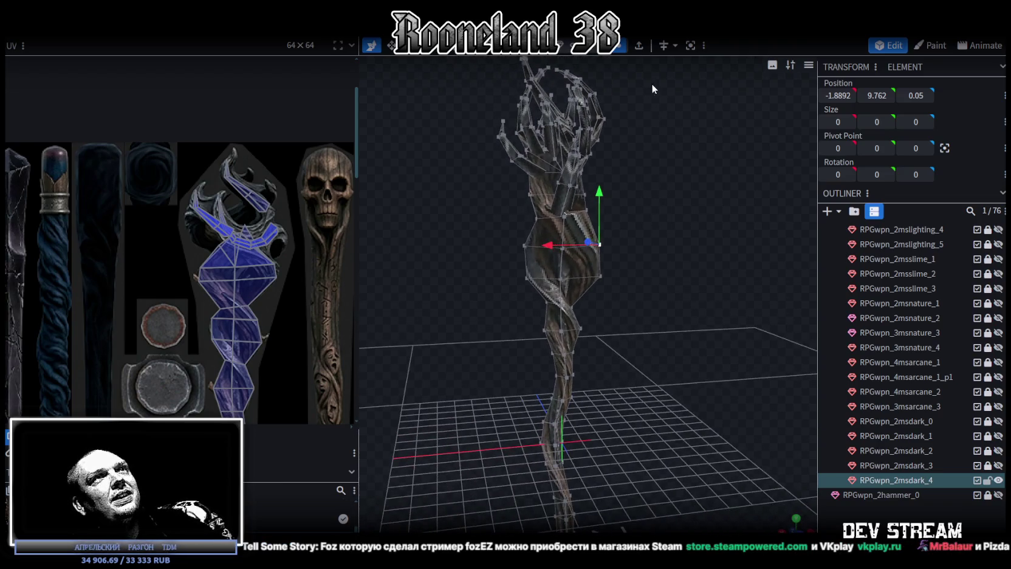
left_click_drag(644, 180, 606, 66)
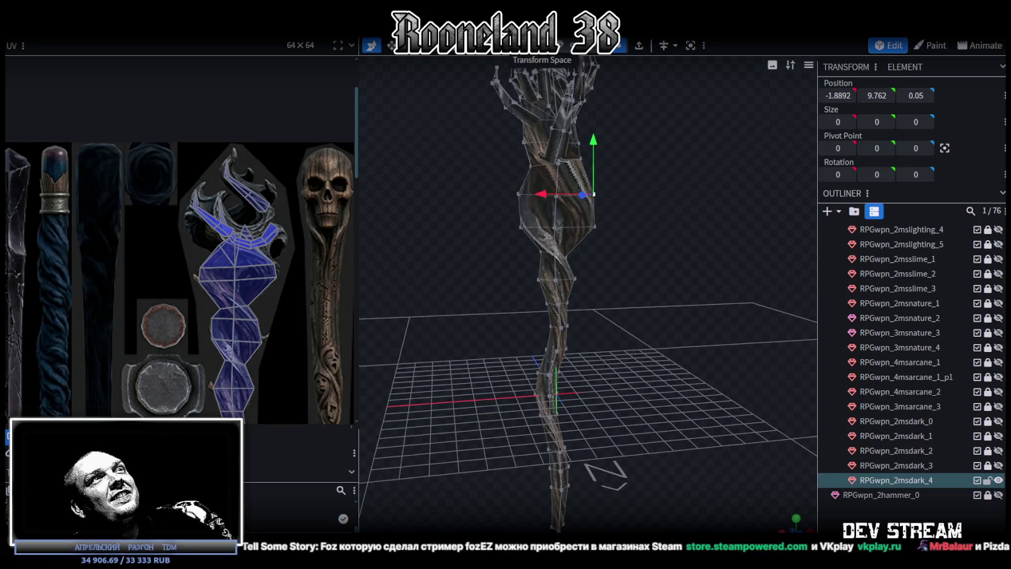
left_click_drag(654, 196, 646, 199)
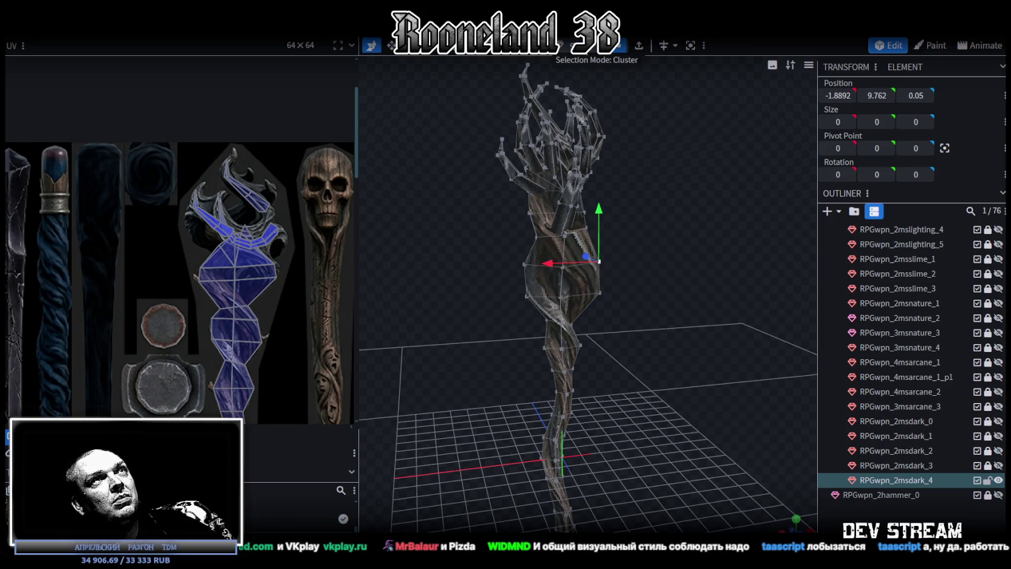
left_click(581, 289)
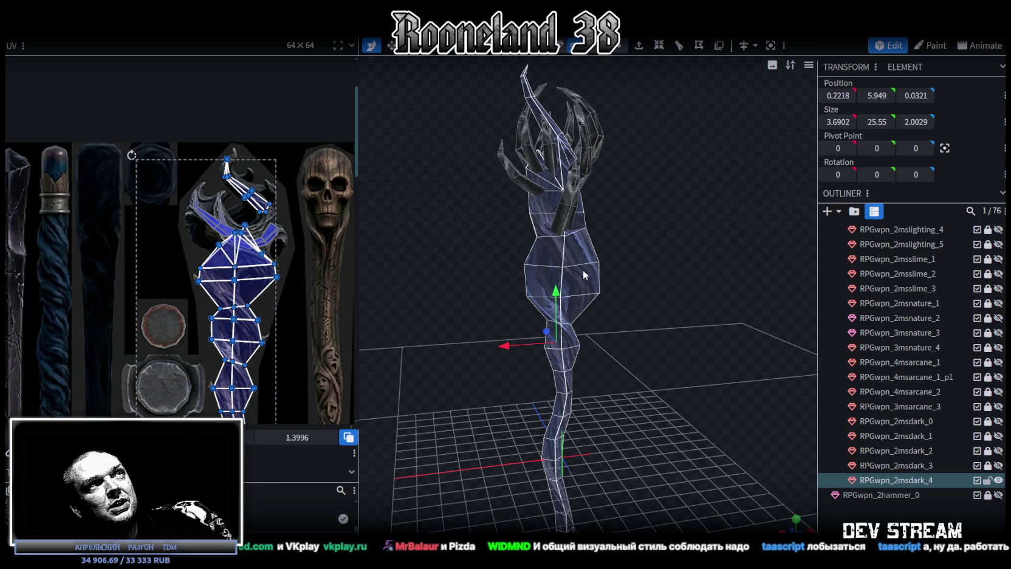
Split the twisted shaft into its own mesh and select the claw-shaped head
right_click(583, 269)
left_click(627, 351)
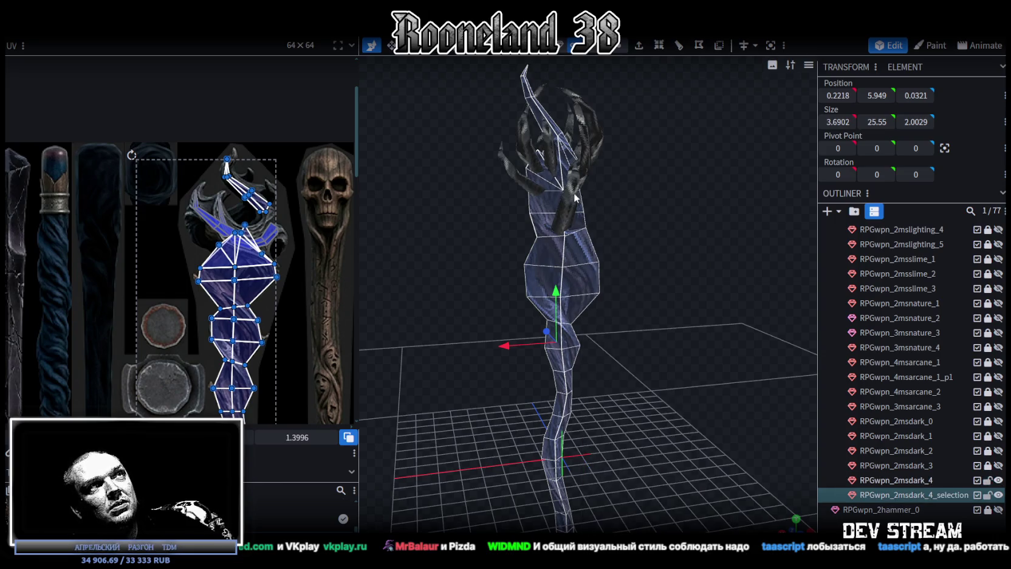
left_click(575, 198)
mouse_move(637, 208)
left_mouse_down()
mouse_move(695, 266)
mouse_move(707, 309)
left_mouse_up()
Stretch the claw head in depth and width, rotate it into place, then select it with the shaft
left_click_drag(639, 316, 674, 343)
left_click_drag(733, 242, 670, 273)
mouse_move(575, 342)
left_mouse_down()
mouse_move(592, 349)
mouse_move(564, 366)
mouse_move(660, 357)
mouse_move(763, 299)
mouse_move(704, 203)
mouse_move(647, 194)
mouse_move(615, 218)
mouse_move(652, 214)
mouse_move(547, 281)
left_mouse_up()
key("r")
mouse_move(608, 255)
left_mouse_down()
mouse_move(665, 218)
mouse_move(721, 239)
mouse_move(715, 172)
mouse_move(733, 267)
mouse_move(679, 327)
mouse_move(715, 291)
mouse_move(731, 327)
left_mouse_up()
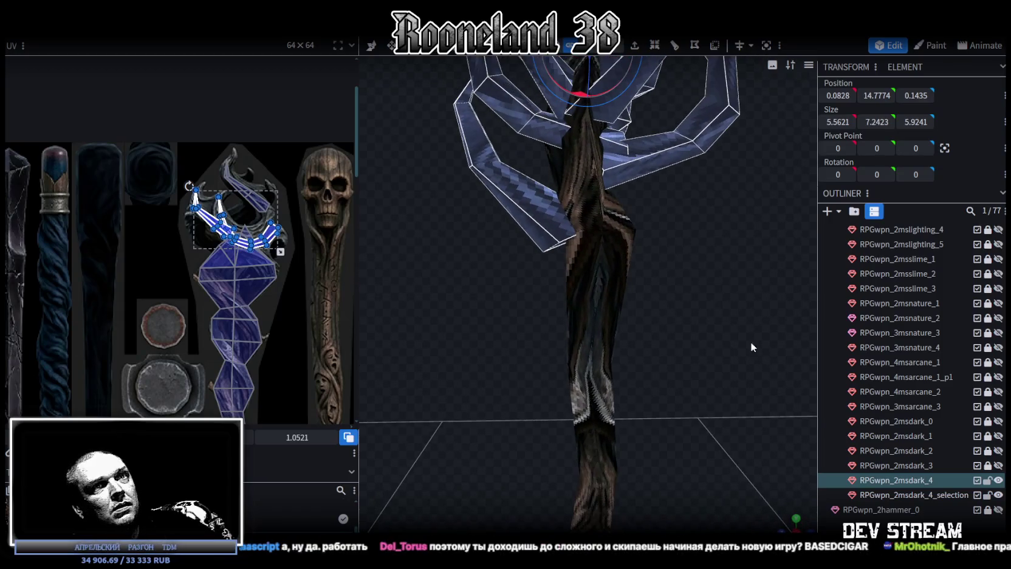
left_click(922, 494, "ctrl")
right_click(923, 500)
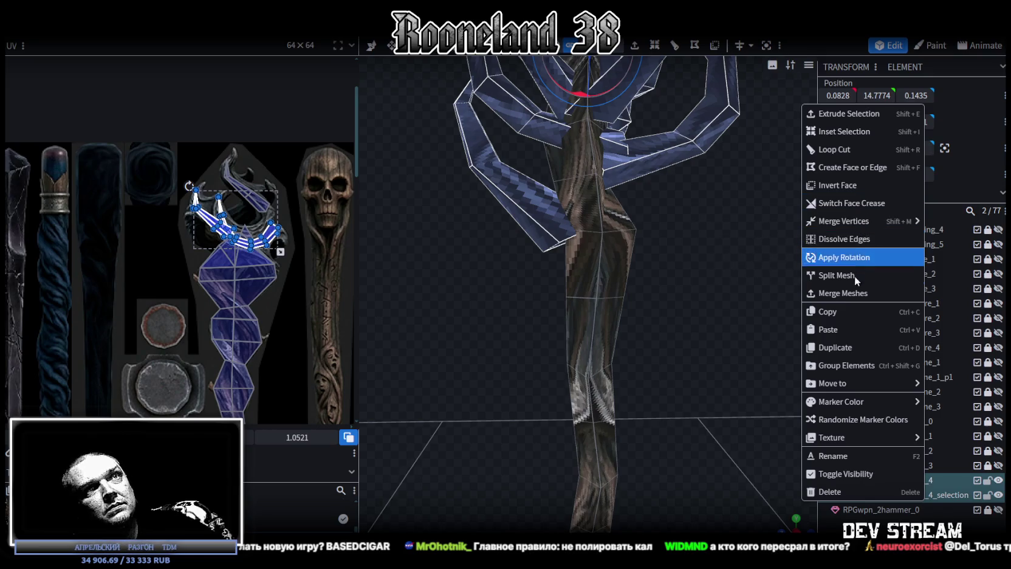
Merge the shaft and head into one mesh and push a claw-base vertex group back in depth
left_click(850, 294)
mouse_move(694, 282)
left_mouse_down()
mouse_move(655, 293)
mouse_move(663, 287)
mouse_move(654, 259)
left_mouse_up()
key("4")
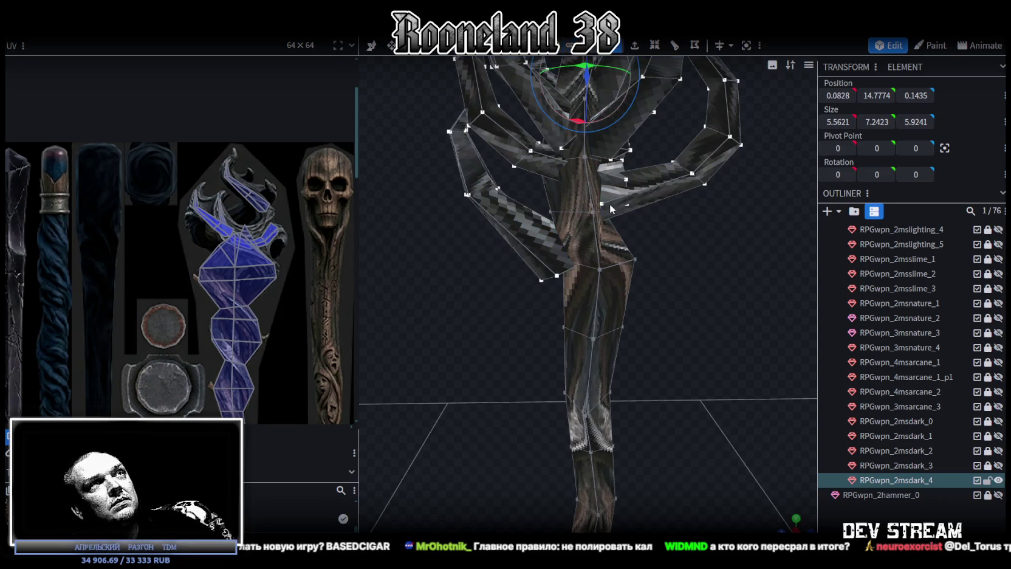
left_click(601, 204)
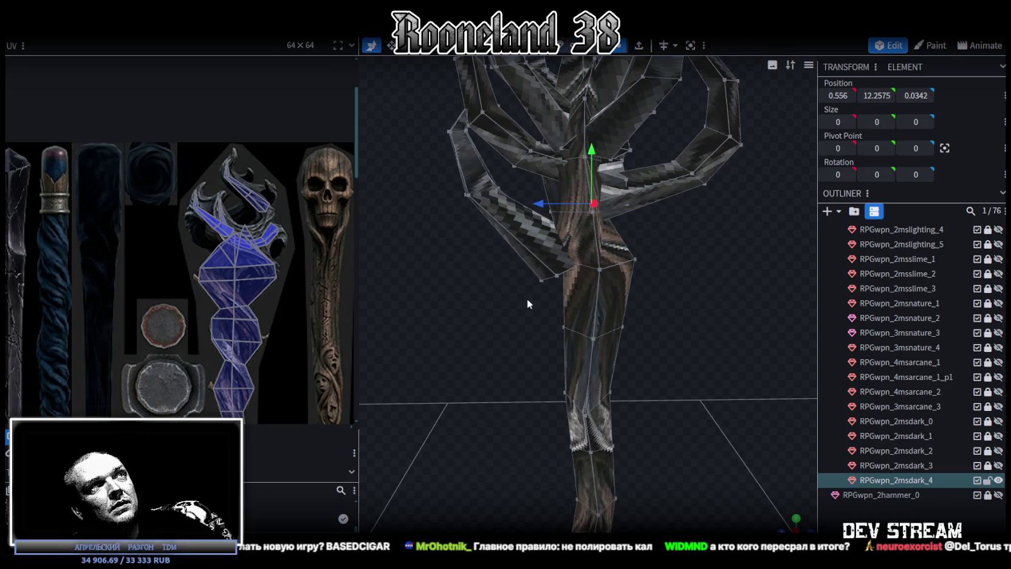
left_click_drag(504, 297, 559, 253)
scroll(622, 250, "up", 5)
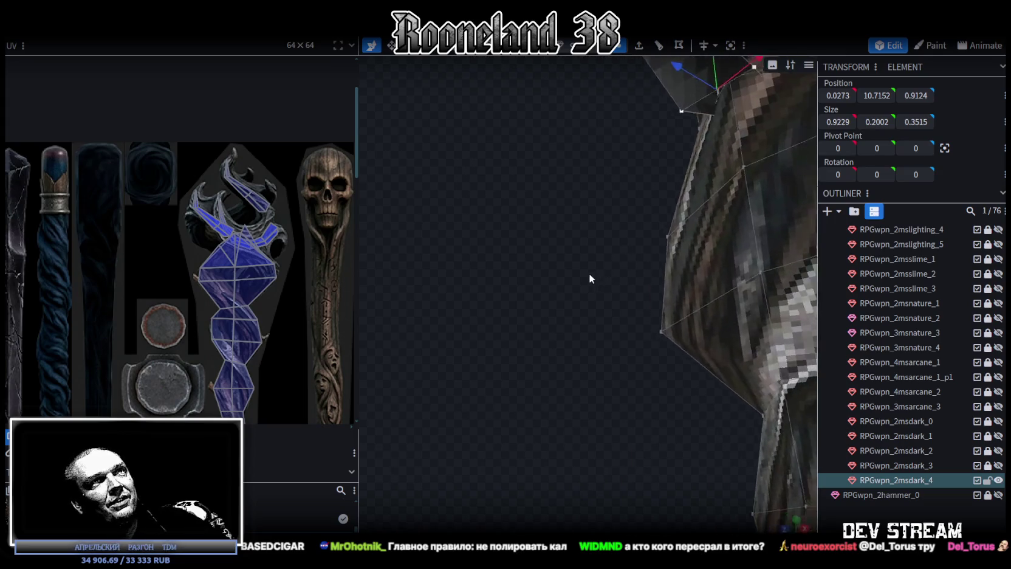
scroll(588, 272, "down", 2)
scroll(557, 304, "down", 2)
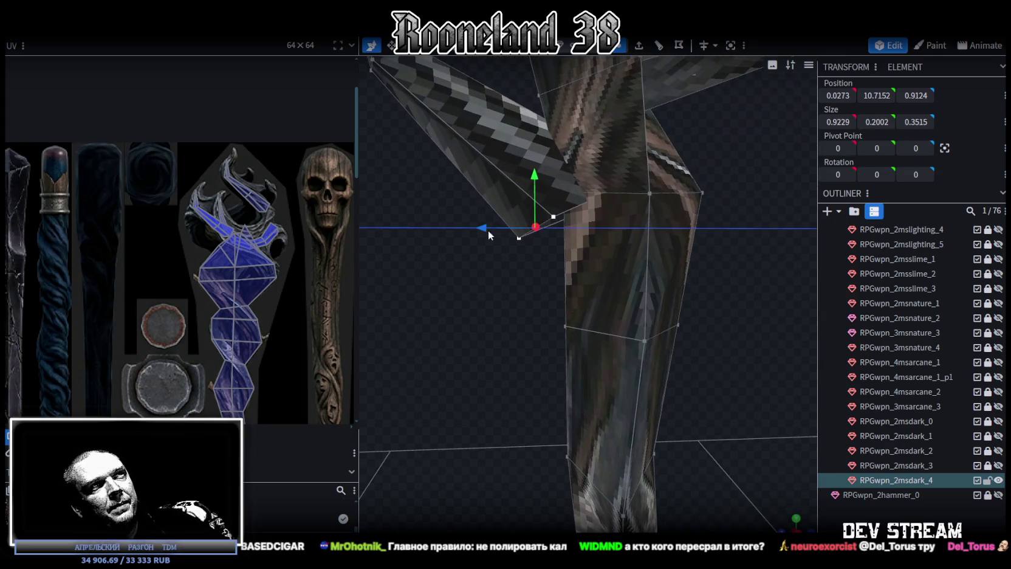
left_click_drag(486, 231, 535, 233)
Lower a single vertex at the claw joint slightly, then inspect the whole staff
mouse_move(584, 261)
left_mouse_down()
mouse_move(589, 300)
mouse_move(666, 274)
left_mouse_up()
left_click(626, 276)
mouse_move(693, 241)
left_mouse_down()
mouse_move(688, 275)
mouse_move(693, 265)
mouse_move(616, 222)
mouse_move(651, 247)
left_mouse_up()
scroll(620, 240, "up", 2)
left_click_drag(603, 304, 617, 300)
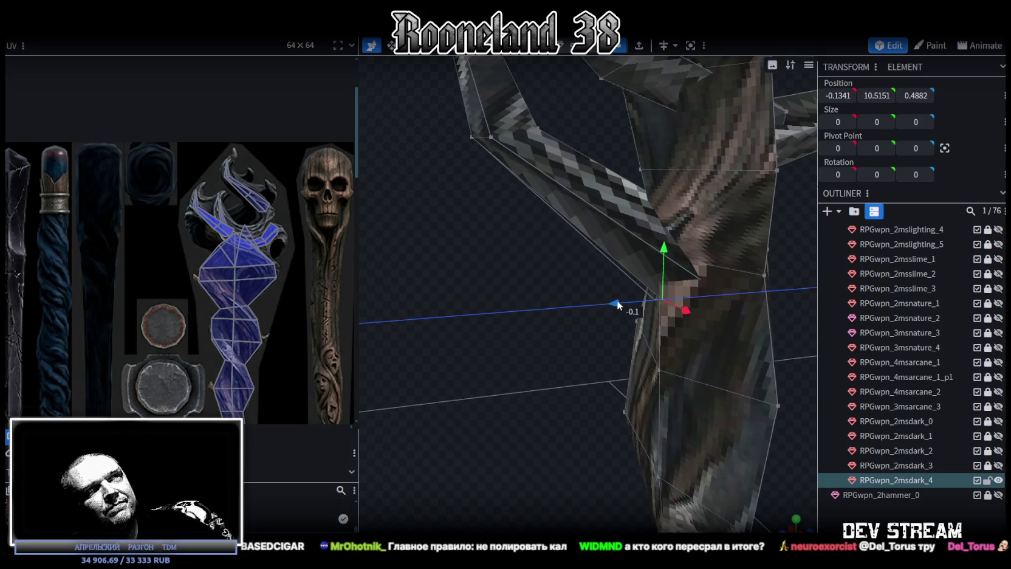
scroll(534, 259, "down", 3)
scroll(534, 259, "down", 2)
mouse_move(524, 290)
left_mouse_down()
mouse_move(737, 292)
mouse_move(683, 326)
mouse_move(748, 293)
mouse_move(659, 335)
mouse_move(695, 275)
mouse_move(629, 332)
mouse_move(657, 272)
mouse_move(757, 269)
mouse_move(624, 256)
mouse_move(620, 282)
mouse_move(708, 347)
mouse_move(660, 288)
mouse_move(591, 269)
mouse_move(605, 257)
left_mouse_up()
scroll(668, 282, "down", 3)
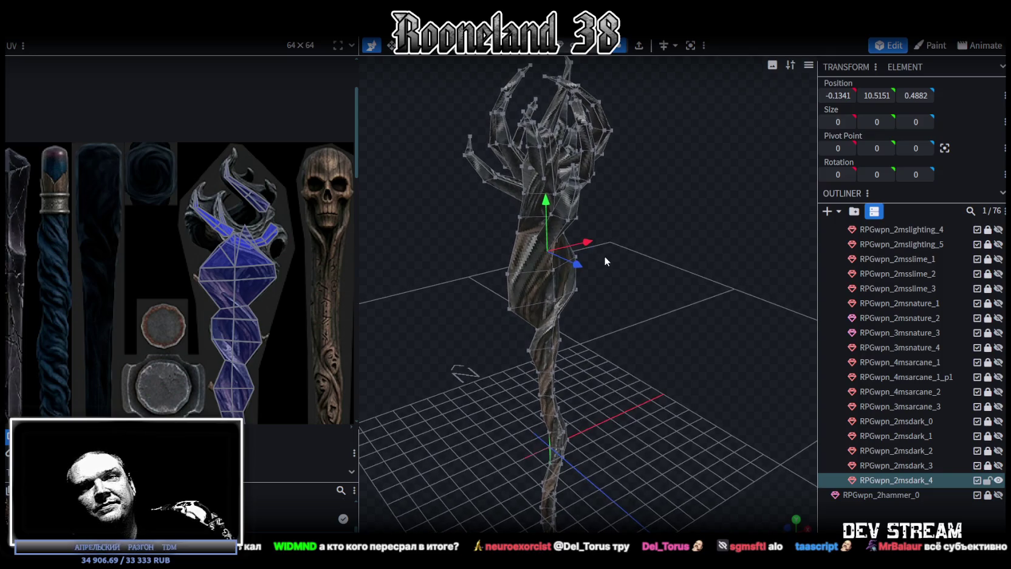
Push a shaft vertex back in depth to -0.3
scroll(604, 256, "up", 3)
mouse_move(609, 256)
left_mouse_down()
mouse_move(574, 247)
mouse_move(623, 238)
mouse_move(598, 231)
mouse_move(650, 268)
mouse_move(677, 252)
left_mouse_up()
scroll(595, 233, "up", 2)
scroll(676, 252, "up", 3)
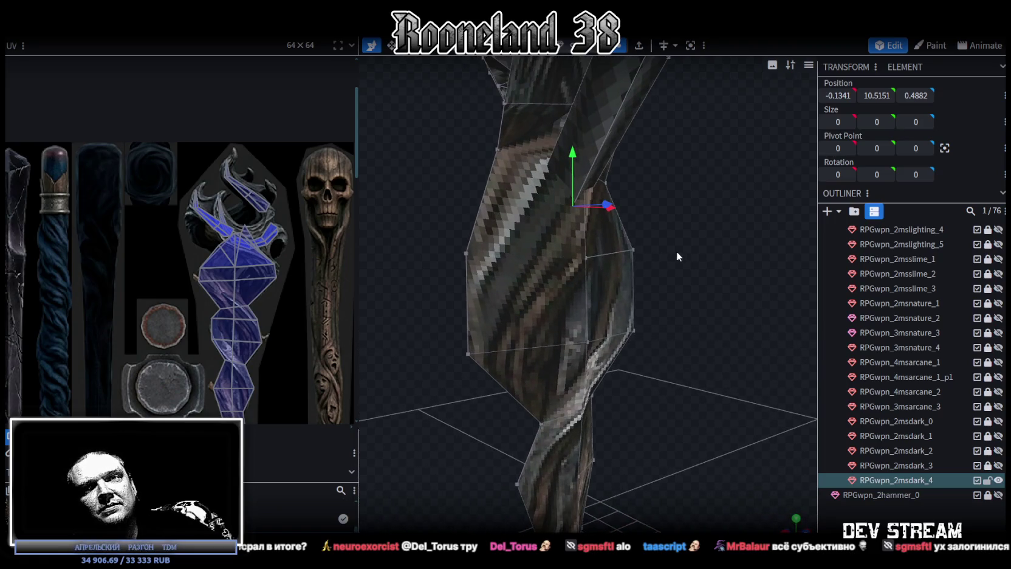
left_click(498, 149)
mouse_move(497, 96)
left_mouse_down()
mouse_move(512, 138)
mouse_move(656, 204)
mouse_move(538, 239)
left_mouse_up()
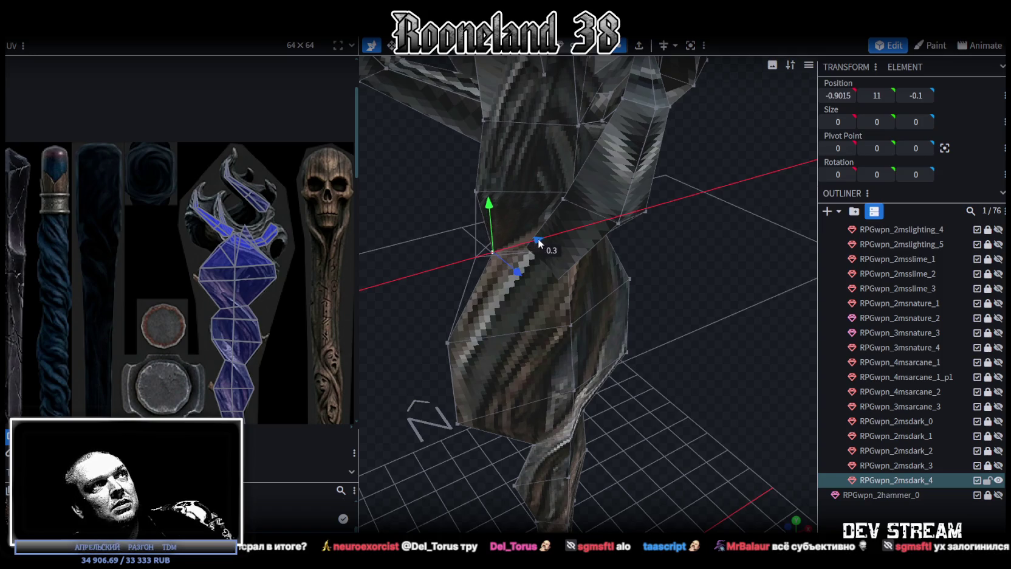
mouse_move(685, 264)
left_mouse_down()
mouse_move(768, 233)
mouse_move(518, 234)
mouse_move(747, 172)
mouse_move(704, 192)
left_mouse_up()
mouse_move(725, 241)
left_mouse_down()
mouse_move(699, 266)
mouse_move(702, 256)
left_mouse_up()
scroll(701, 256, "down", 2)
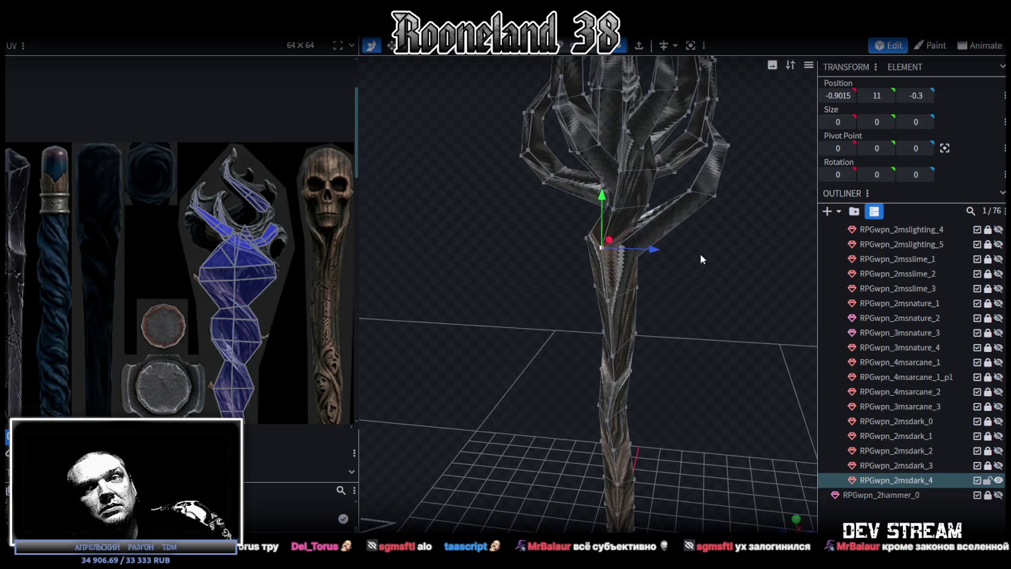
scroll(700, 252, "down", 1)
Move another vertex near the claw base forward 0.5 in depth
mouse_move(698, 255)
left_mouse_down()
mouse_move(587, 263)
mouse_move(641, 243)
mouse_move(623, 245)
left_mouse_up()
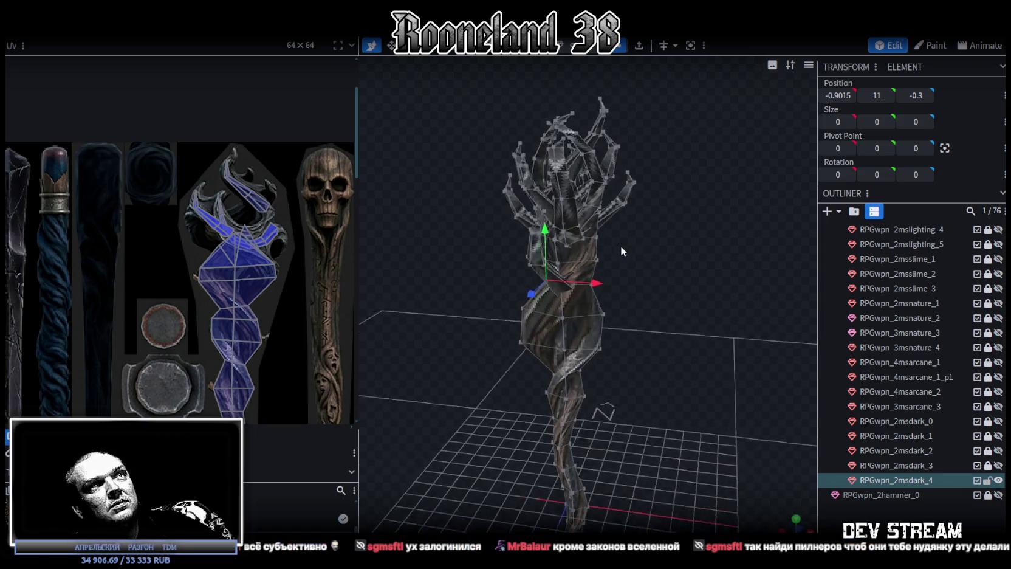
scroll(548, 224, "up", 2)
scroll(501, 240, "up", 1)
scroll(500, 240, "up", 2)
mouse_move(458, 256)
left_mouse_down()
mouse_move(643, 278)
mouse_move(737, 322)
mouse_move(493, 186)
mouse_move(683, 311)
mouse_move(461, 233)
mouse_move(664, 232)
mouse_move(558, 173)
left_mouse_up()
left_click(511, 191)
mouse_move(698, 282)
left_mouse_down()
mouse_move(593, 298)
mouse_move(735, 302)
left_mouse_up()
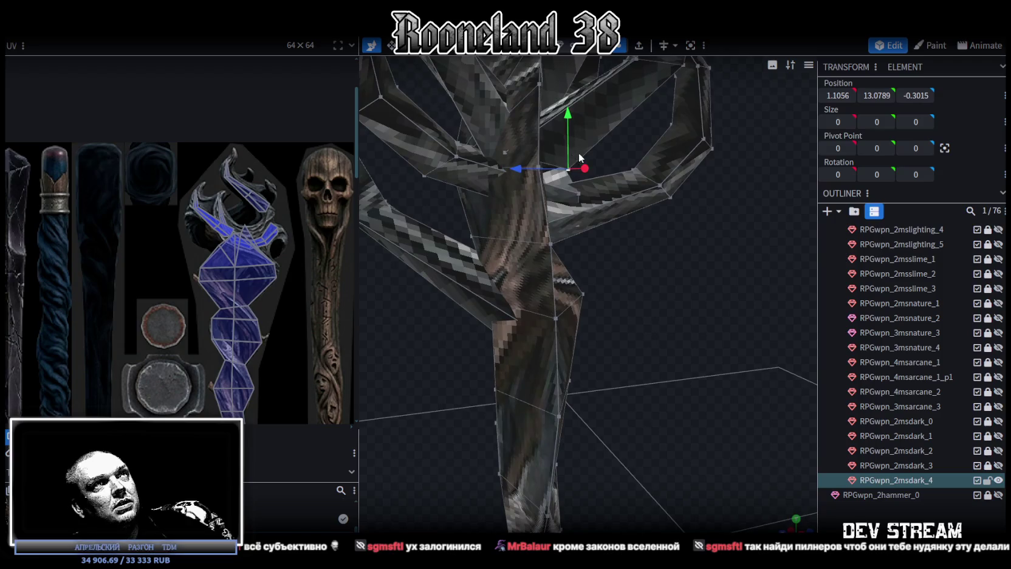
mouse_move(521, 173)
left_mouse_down()
mouse_move(484, 180)
mouse_move(687, 248)
mouse_move(597, 250)
mouse_move(561, 257)
mouse_move(569, 265)
mouse_move(691, 292)
mouse_move(719, 261)
mouse_move(863, 441)
left_mouse_up()
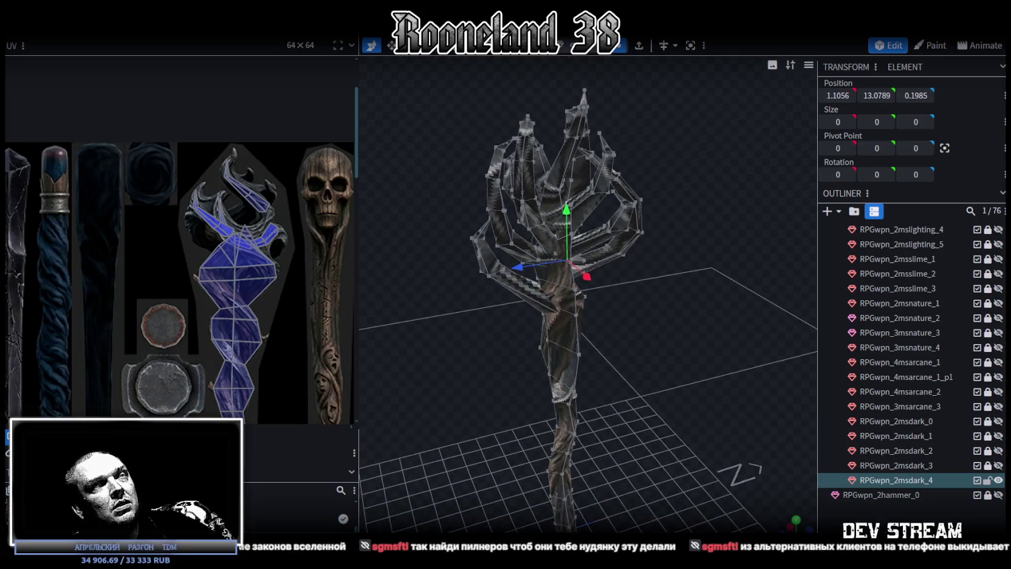
Clear the selection and switch the viewport to solid shading
left_click(723, 376)
key("z")
key("z")
mouse_move(593, 337)
left_mouse_down()
mouse_move(622, 300)
mouse_move(726, 299)
mouse_move(555, 364)
mouse_move(503, 408)
left_mouse_up()
scroll(498, 340, "up", 3)
Push one claw piece of the staff outward in depth
scroll(521, 319, "up", 2)
scroll(593, 328, "up", 2)
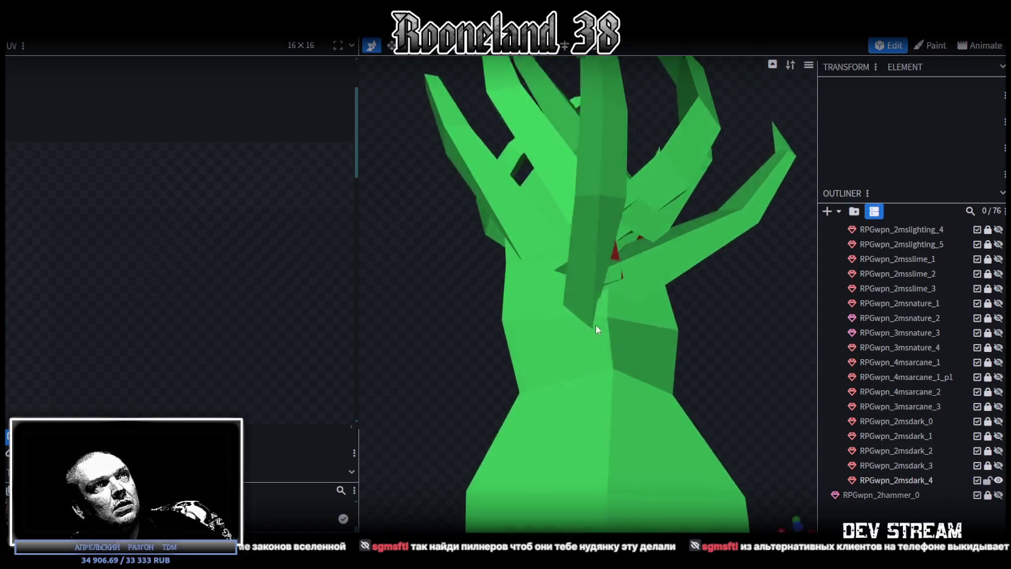
scroll(625, 364, "down", 3)
left_click_drag(661, 400, 635, 296)
left_click(635, 293)
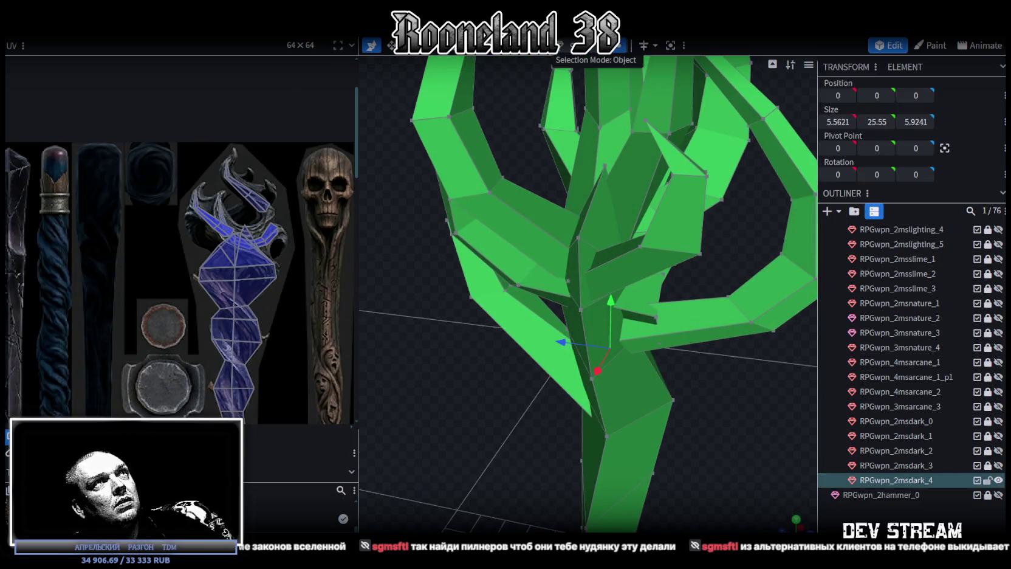
left_click(628, 260)
mouse_move(644, 304)
left_mouse_down()
mouse_move(664, 359)
mouse_move(740, 413)
mouse_move(739, 393)
mouse_move(626, 275)
left_mouse_up()
left_click_drag(481, 211, 457, 208)
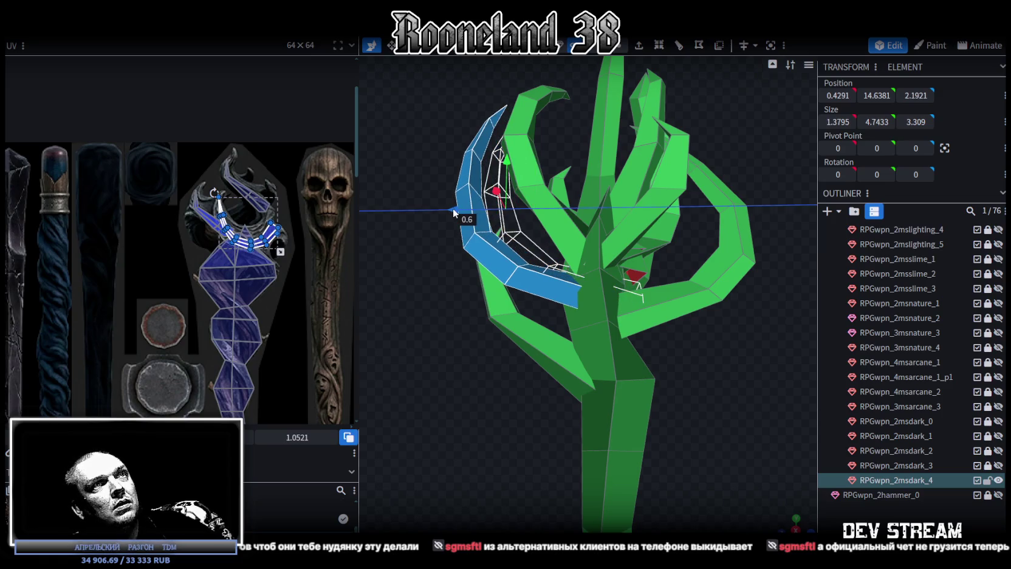
left_click_drag(695, 375, 658, 388)
Move the crystal forward among the claws, tilt it about 12.5° and lower it slightly
left_click(638, 255)
mouse_move(638, 255)
left_mouse_down()
mouse_move(685, 400)
mouse_move(553, 450)
mouse_move(504, 430)
mouse_move(608, 308)
left_mouse_up()
mouse_move(620, 240)
left_mouse_down()
mouse_move(671, 252)
mouse_move(697, 391)
mouse_move(671, 339)
mouse_move(458, 352)
mouse_move(448, 410)
mouse_move(515, 436)
mouse_move(595, 417)
mouse_move(647, 420)
mouse_move(627, 477)
mouse_move(646, 422)
left_mouse_up()
key("r")
mouse_move(607, 258)
left_mouse_down()
mouse_move(638, 277)
mouse_move(621, 289)
mouse_move(708, 407)
mouse_move(667, 298)
left_mouse_up()
key("v")
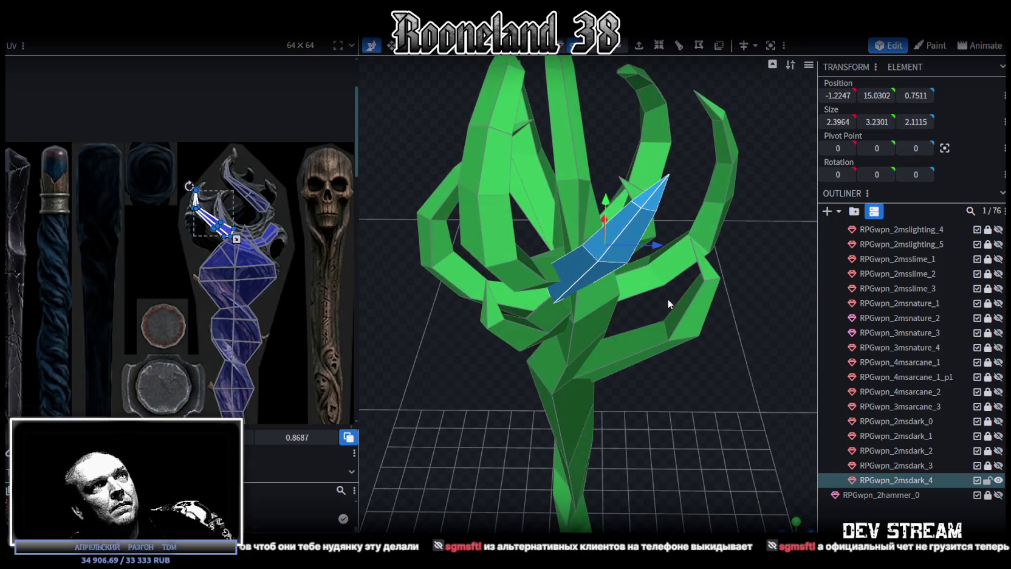
mouse_move(623, 242)
left_mouse_down()
mouse_move(695, 258)
mouse_move(567, 401)
mouse_move(566, 293)
left_mouse_up()
key("r")
left_click_drag(528, 237, 525, 249)
mouse_move(549, 294)
left_mouse_down()
mouse_move(574, 284)
mouse_move(737, 414)
mouse_move(660, 363)
left_mouse_up()
key("v")
mouse_move(621, 162)
left_mouse_down()
mouse_move(680, 270)
mouse_move(665, 351)
mouse_move(581, 338)
mouse_move(564, 396)
mouse_move(579, 417)
mouse_move(583, 356)
left_mouse_up()
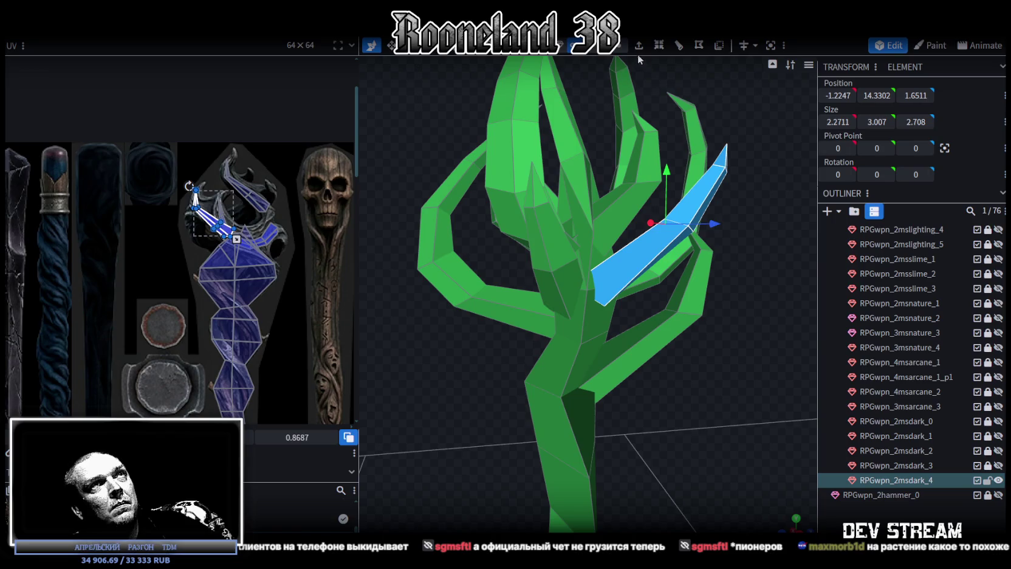
Inspect a vertex on the branching top, then deselect to view the textured staff
left_click(598, 298)
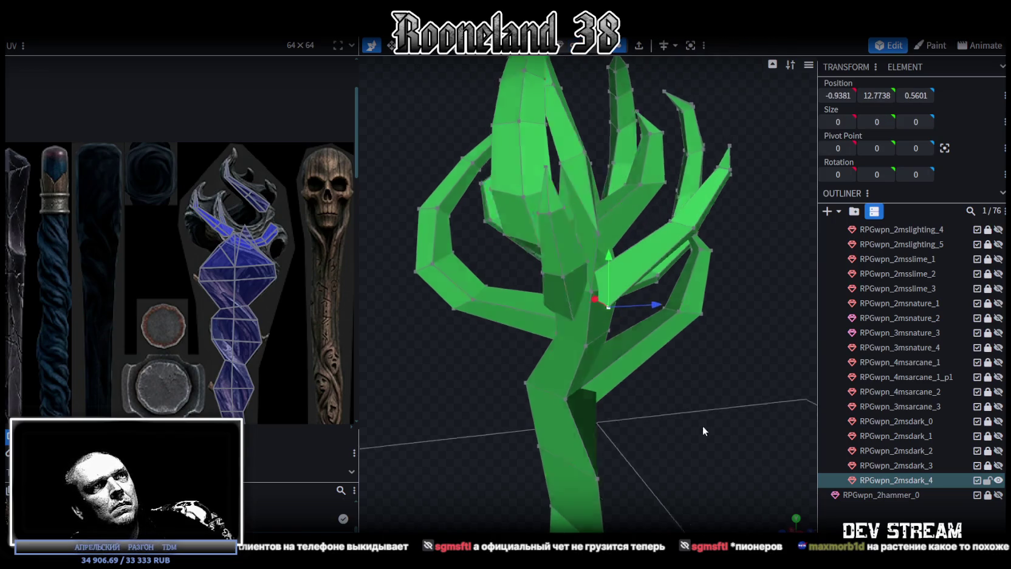
left_click_drag(702, 425, 661, 361)
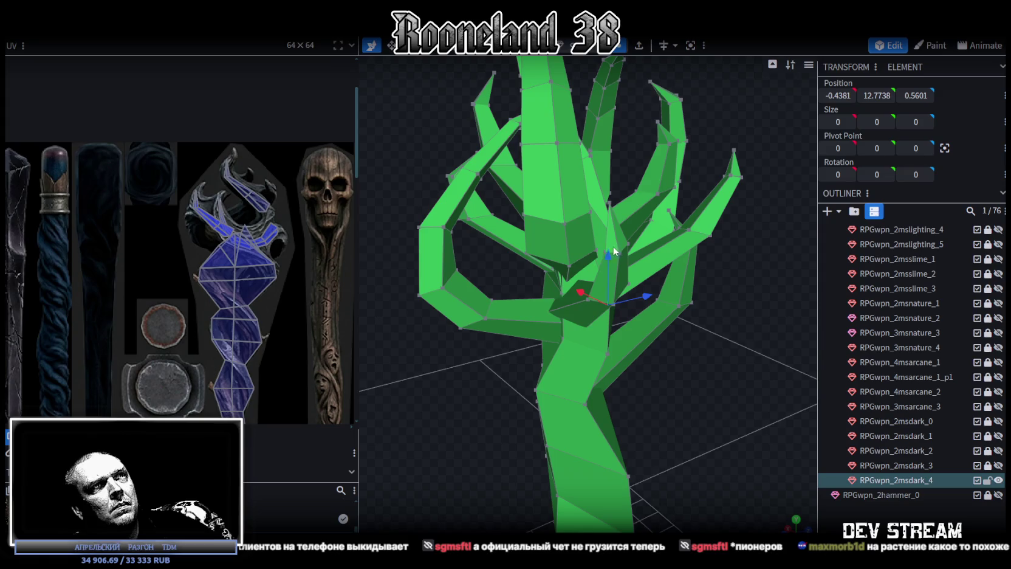
mouse_move(745, 394)
left_mouse_down()
mouse_move(588, 354)
mouse_move(569, 425)
mouse_move(575, 465)
mouse_move(662, 431)
left_mouse_up()
mouse_move(654, 387)
left_mouse_down()
mouse_move(421, 372)
mouse_move(363, 381)
mouse_move(588, 428)
left_mouse_up()
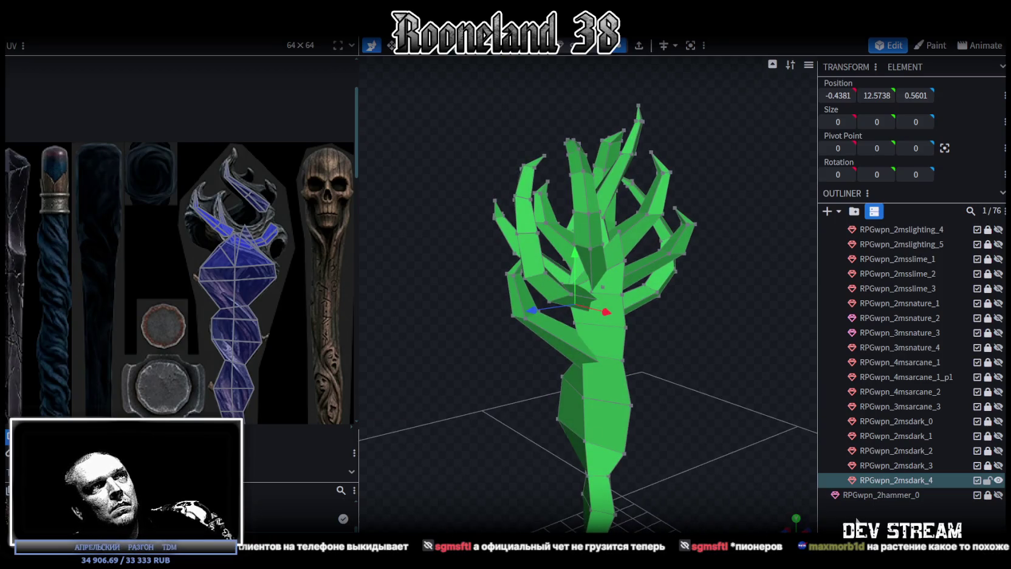
left_click(640, 394)
mouse_move(640, 394)
left_mouse_down()
mouse_move(440, 413)
mouse_move(468, 377)
mouse_move(679, 367)
mouse_move(517, 412)
left_mouse_up()
scroll(681, 431, "up", 3)
mouse_move(682, 432)
left_mouse_down()
mouse_move(742, 377)
mouse_move(726, 361)
mouse_move(673, 367)
mouse_move(674, 321)
mouse_move(689, 316)
left_mouse_up()
scroll(650, 368, "down", 3)
Select the twisted dark staff model and all of its vertices
left_click(595, 348)
mouse_move(595, 348)
left_mouse_down()
mouse_move(659, 443)
mouse_move(654, 339)
mouse_move(496, 378)
mouse_move(477, 369)
mouse_move(492, 348)
mouse_move(475, 346)
mouse_move(529, 352)
mouse_move(666, 334)
mouse_move(775, 348)
mouse_move(669, 389)
mouse_move(668, 351)
mouse_move(683, 332)
mouse_move(428, 370)
mouse_move(348, 365)
mouse_move(511, 376)
mouse_move(488, 357)
mouse_move(542, 399)
mouse_move(701, 392)
left_mouse_up()
scroll(475, 346, "up", 3)
key("ctrl+a")
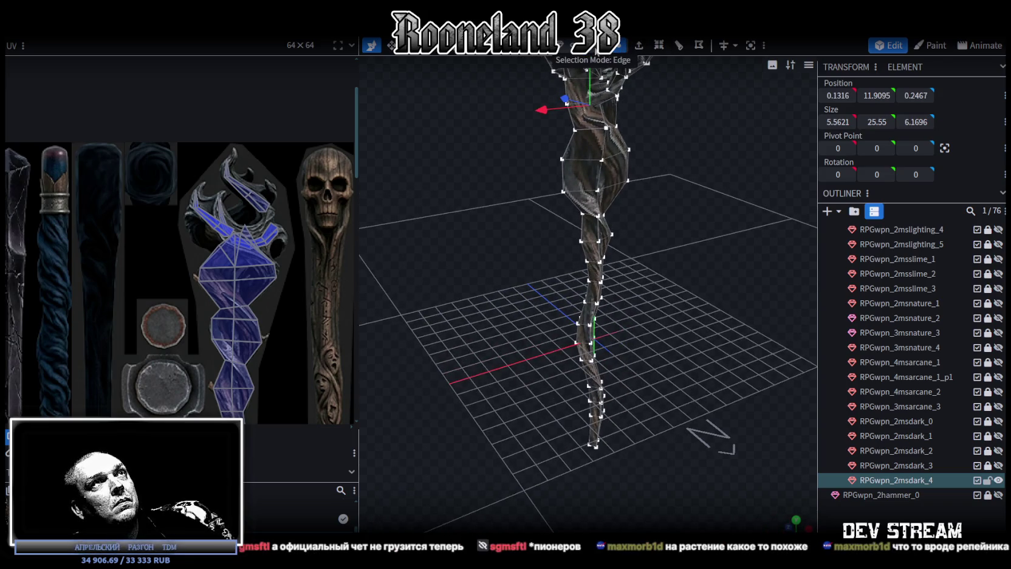
Flip the selected staff mesh along X and then along Z
double_click(614, 97)
right_click(128, 100)
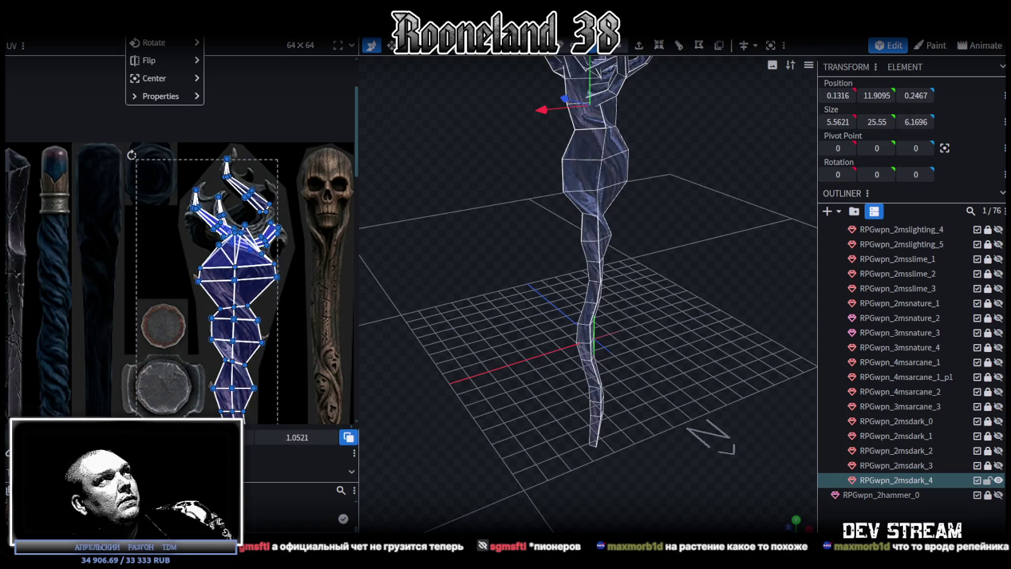
left_click(247, 60)
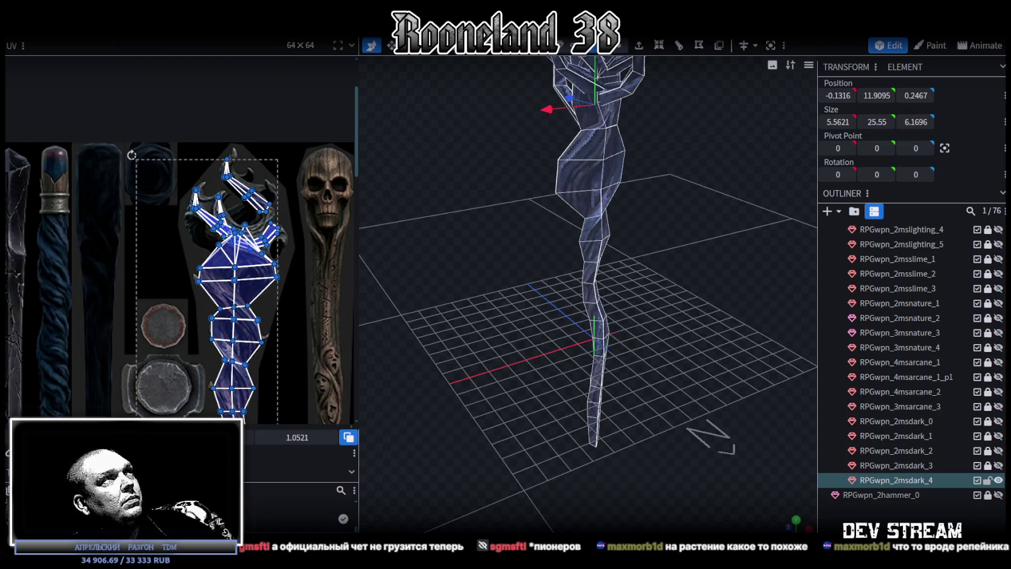
right_click(127, 100)
mouse_move(161, 60)
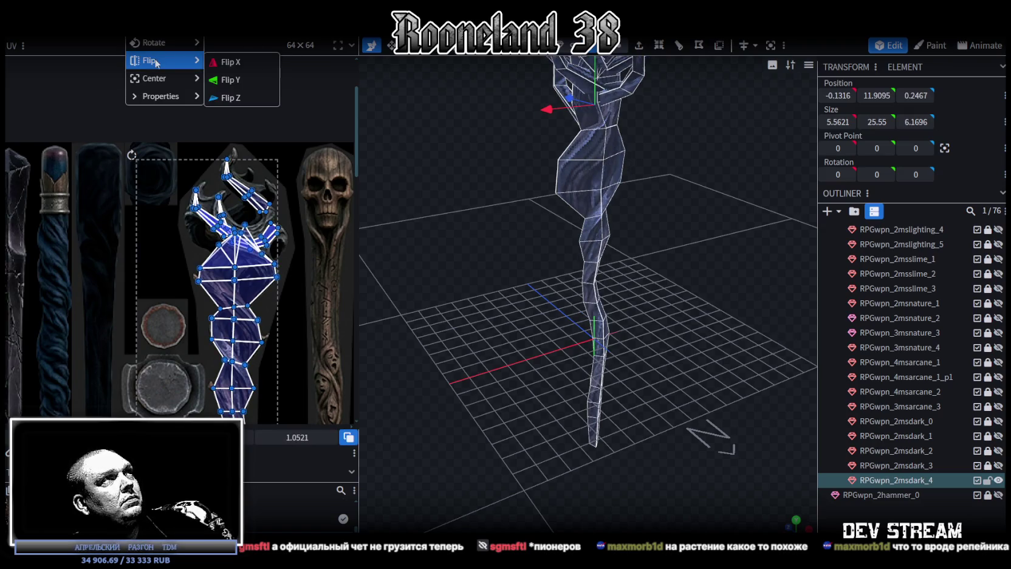
left_click(237, 103)
Check the mirrored staff and save the project as RPGweapon.bbmodel
left_click_drag(479, 233, 556, 277)
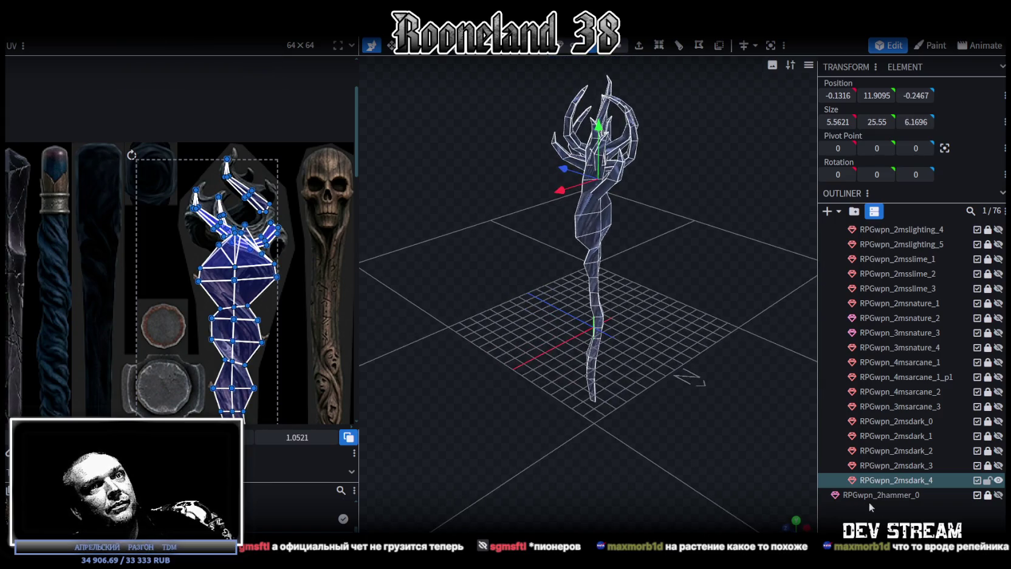
left_click(723, 326)
left_click_drag(723, 321, 667, 320)
scroll(671, 271, "up", 3)
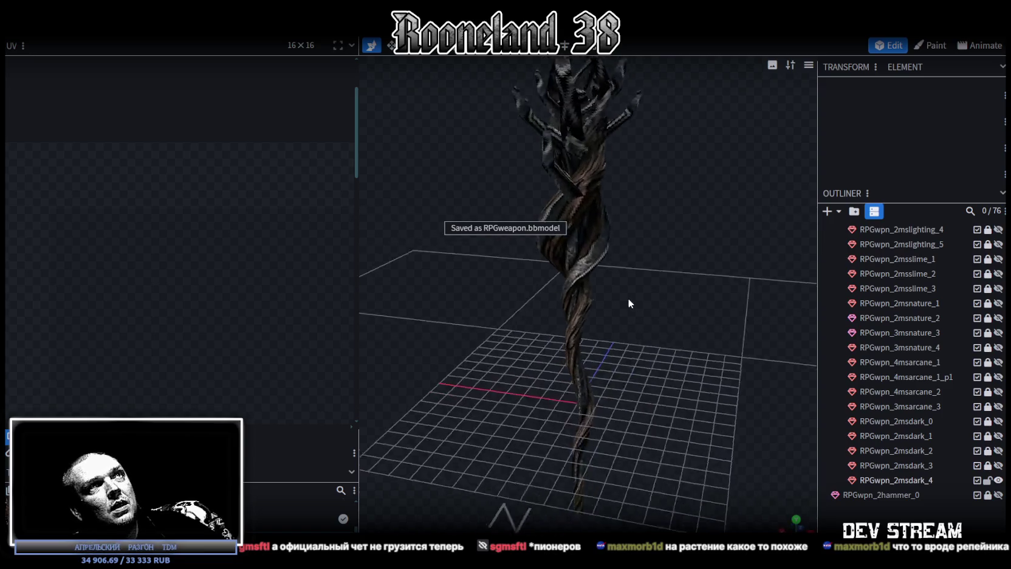
scroll(629, 298, "up", 3)
left_click(645, 281)
scroll(667, 356, "down", 5)
mouse_move(667, 355)
left_mouse_down()
mouse_move(541, 424)
mouse_move(544, 344)
mouse_move(690, 395)
left_mouse_up()
key("ctrl+s")
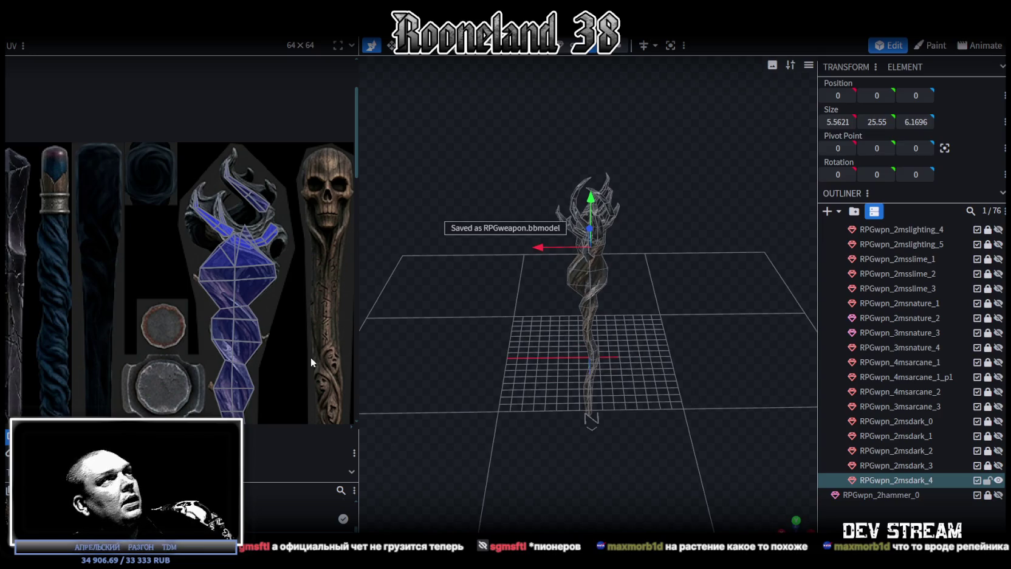
scroll(304, 361, "down", 3)
scroll(304, 361, "up", 1)
scroll(270, 322, "up", 1)
scroll(231, 230, "up", 4)
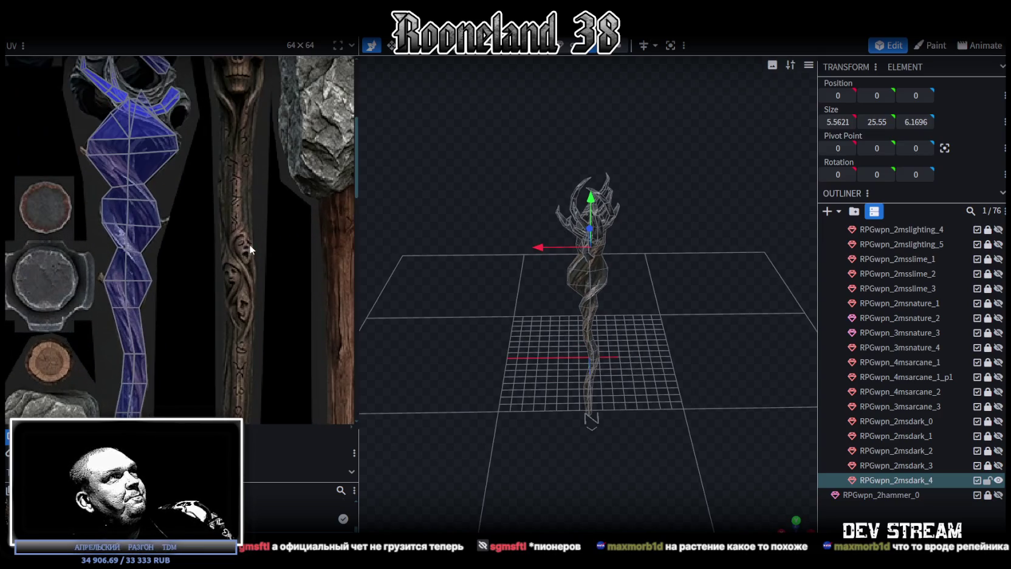
Hide RPGwpn_2msdark_4 and RPGwpn_2msslime_2 in the Outliner, then select the RPGwpn_2msdark_4 row
scroll(253, 249, "down", 3)
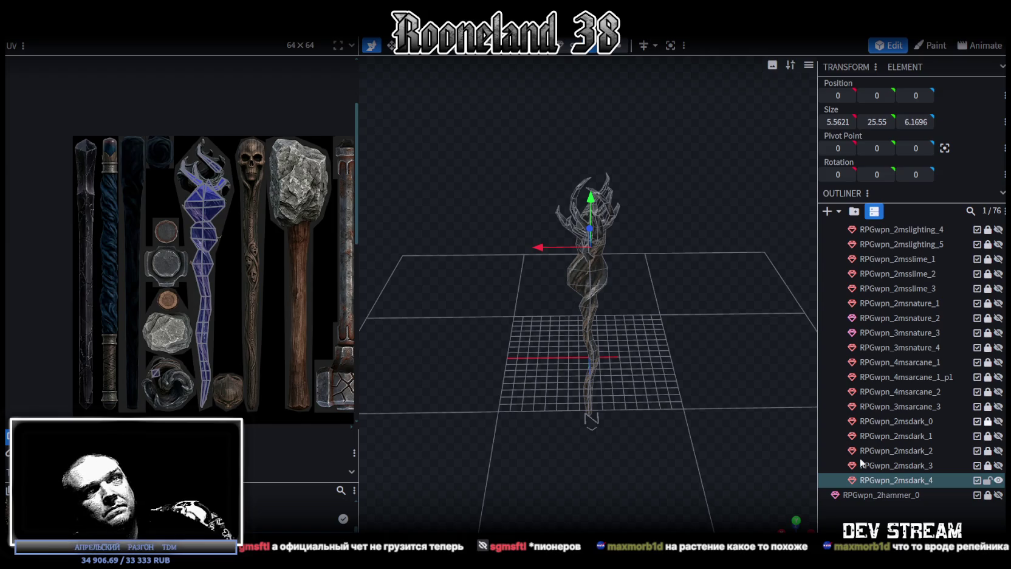
left_click(997, 480)
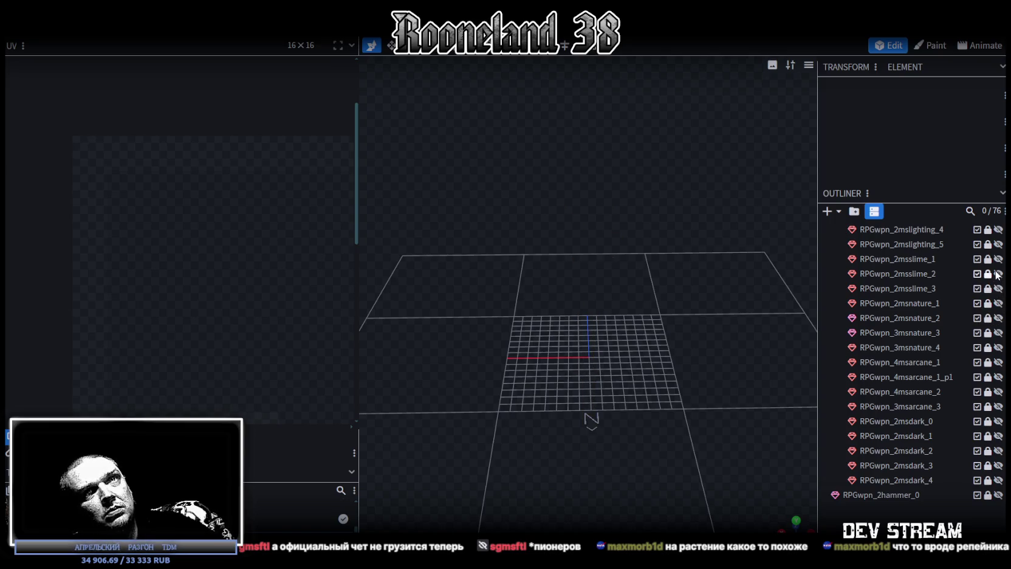
left_click(997, 274)
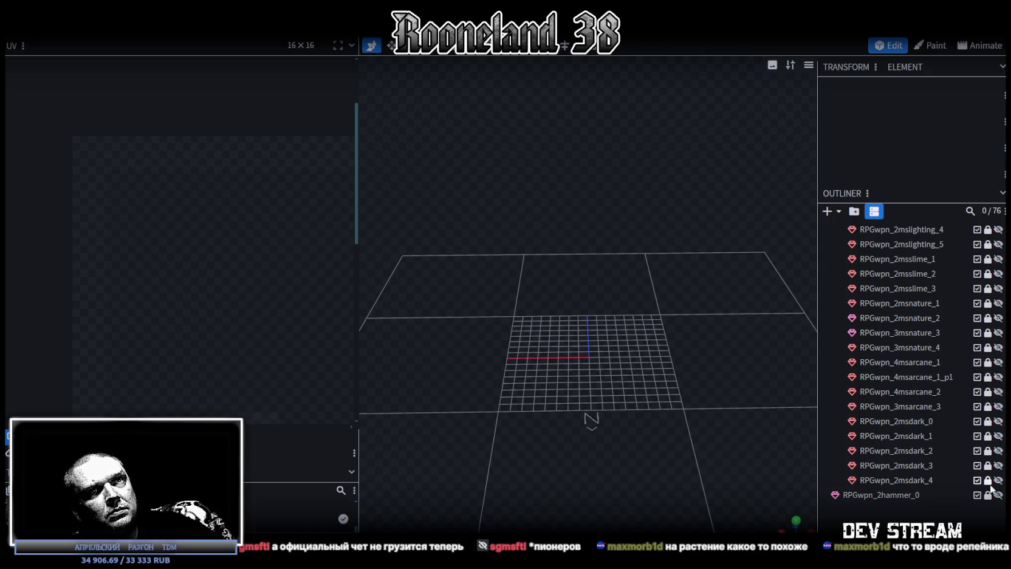
left_click(917, 482)
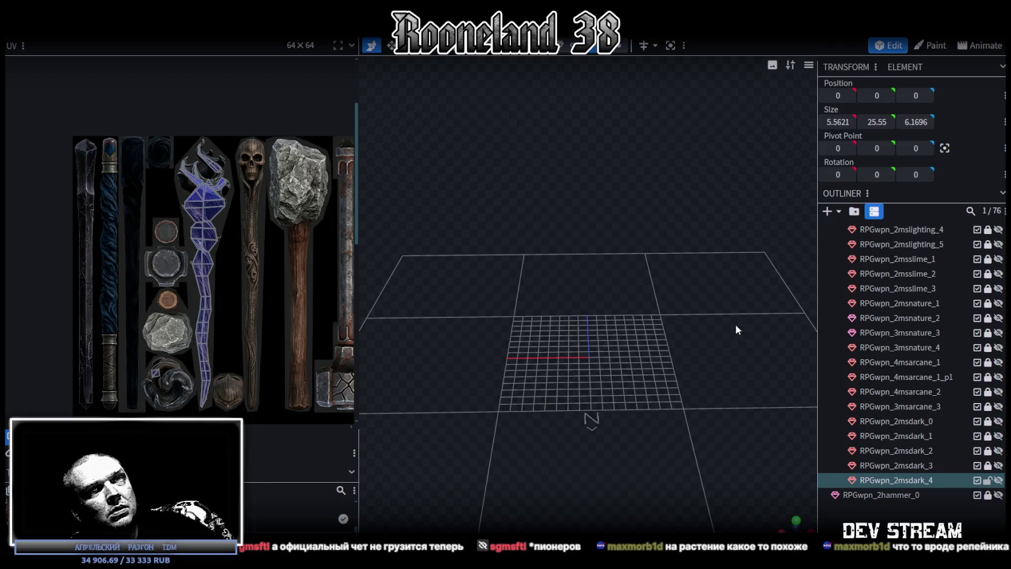
Duplicate RPGwpn_2msdark_3 as RPGwpn_2msdark_5 and place it below RPGwpn_2msdark_4
left_click(999, 465)
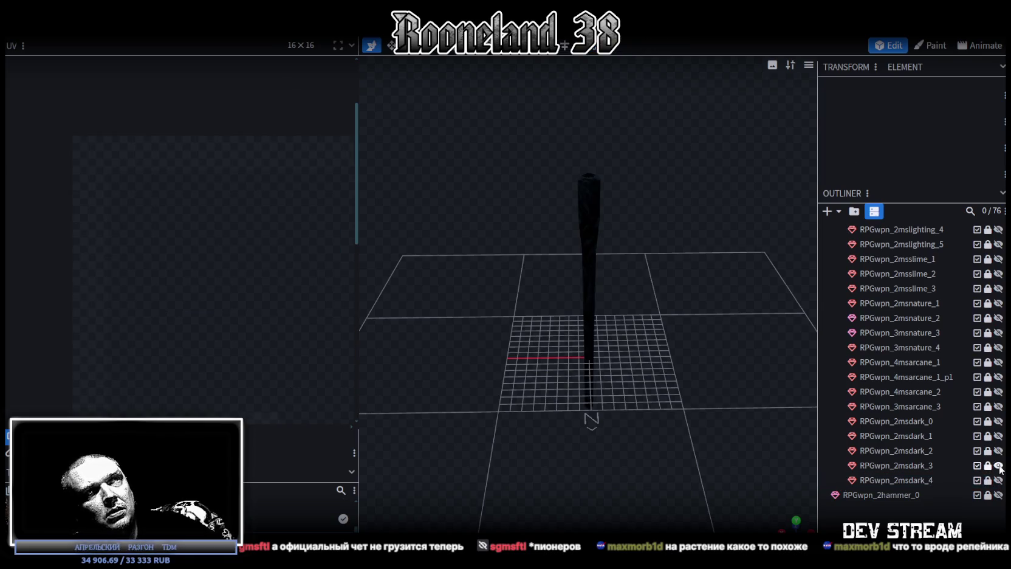
left_click(935, 465)
key("ctrl+d")
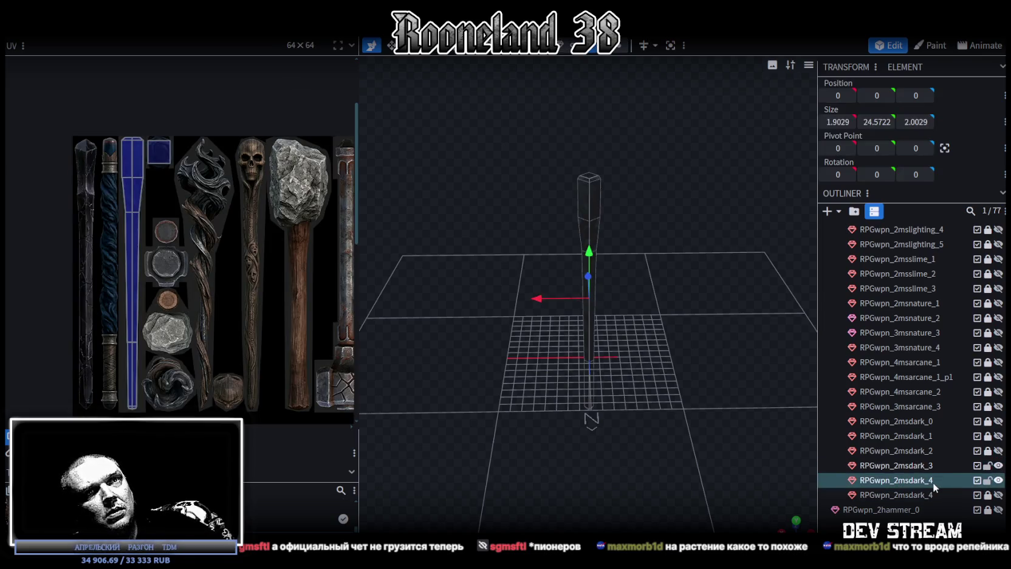
double_click(933, 481)
left_click(929, 480)
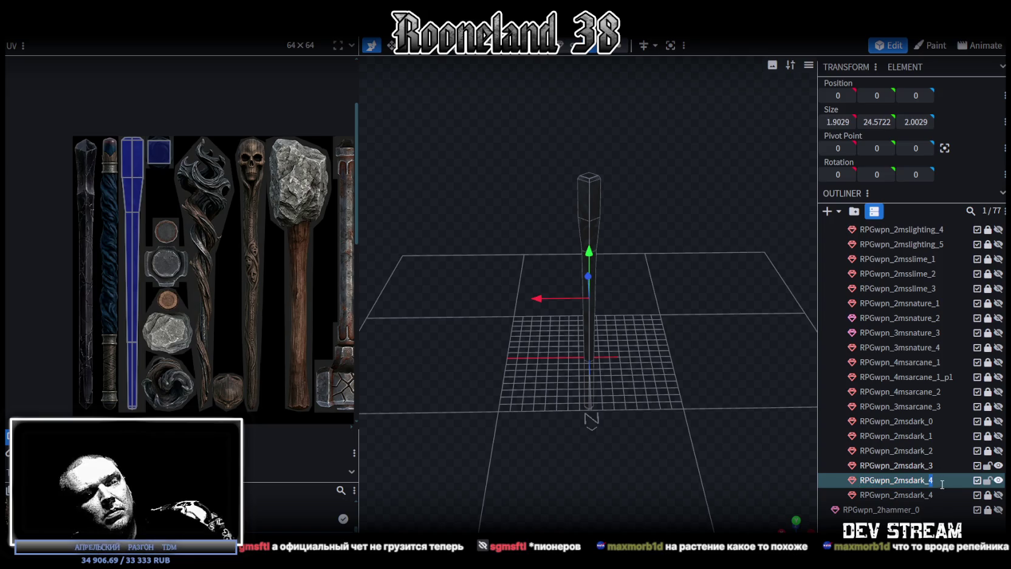
type("5")
key("Return")
left_click_drag(913, 487, 920, 496)
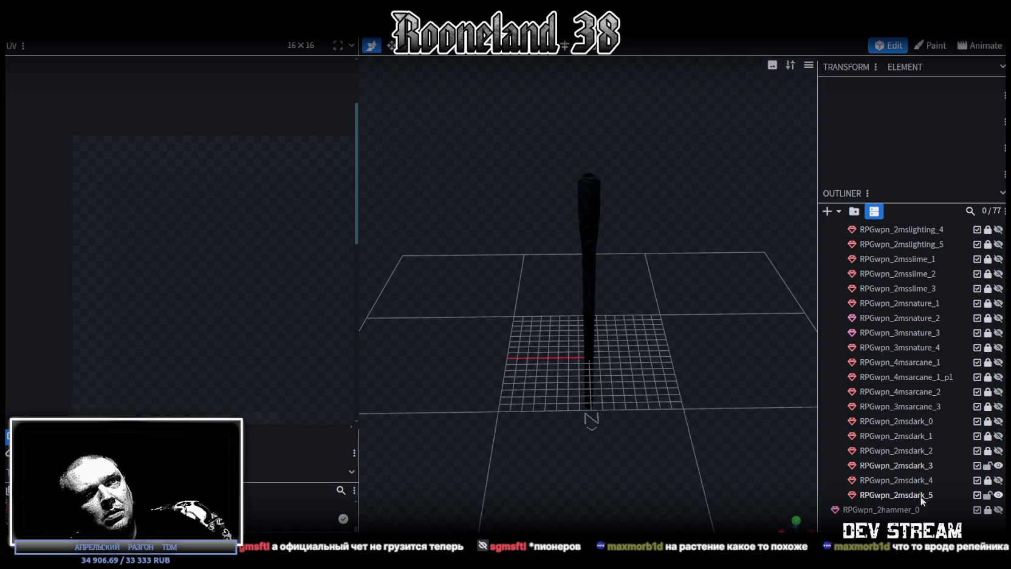
Lock and hide the original RPGwpn_2msdark_3, then select the new RPGwpn_2msdark_5 copy
left_click(987, 466)
left_click(998, 466)
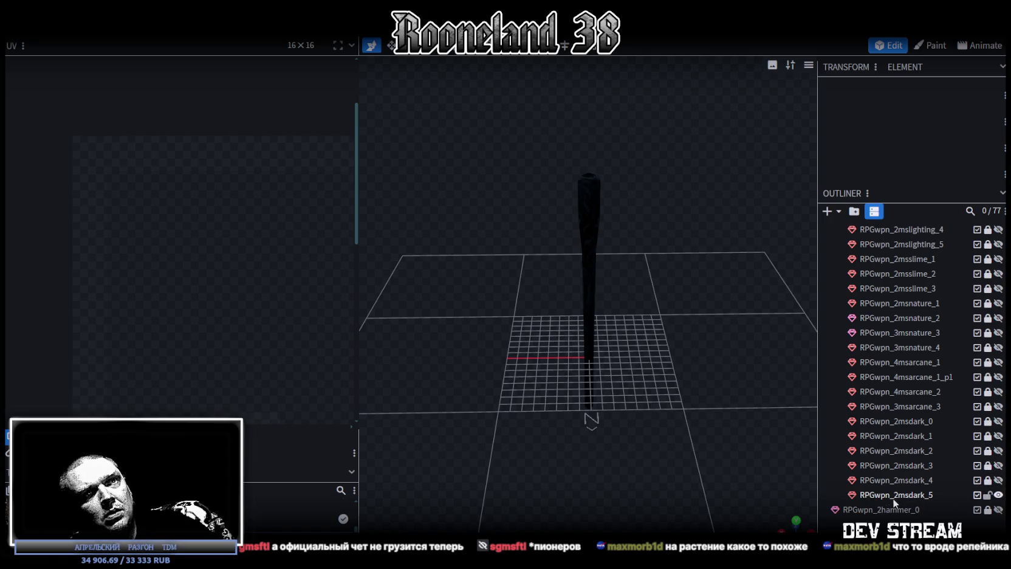
left_click(892, 498)
mouse_move(727, 358)
left_mouse_down()
mouse_move(656, 357)
mouse_move(644, 324)
mouse_move(671, 311)
mouse_move(660, 350)
mouse_move(681, 353)
left_mouse_up()
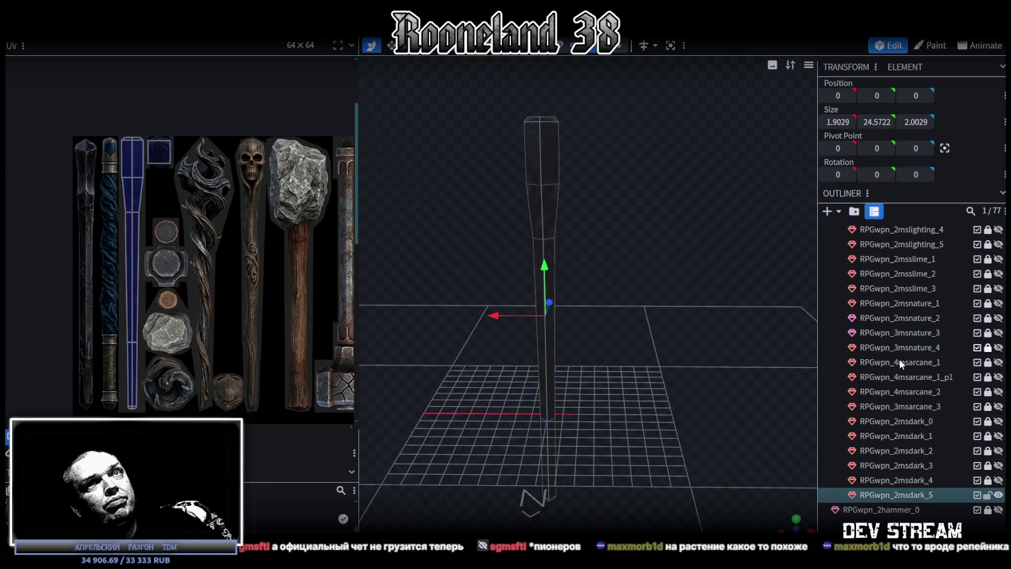
Show the skull head RPGwpn_2msblood_2_p1 while keeping the RPGwpn_2msblood_2 staff hidden
scroll(912, 355, "up", 5)
scroll(930, 351, "up", 5)
scroll(940, 350, "down", 1)
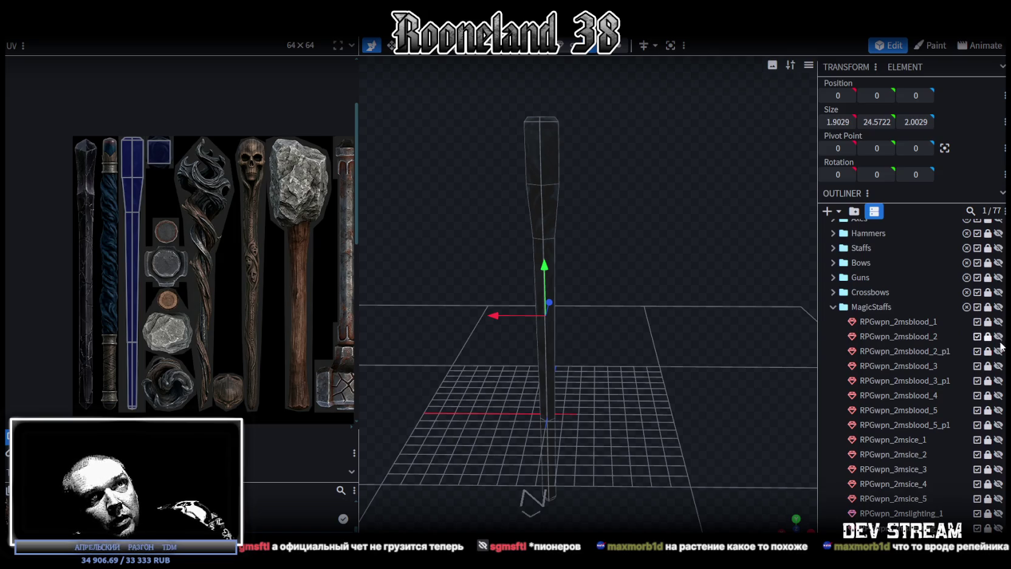
left_click(998, 337)
left_click(998, 337)
left_click(998, 351)
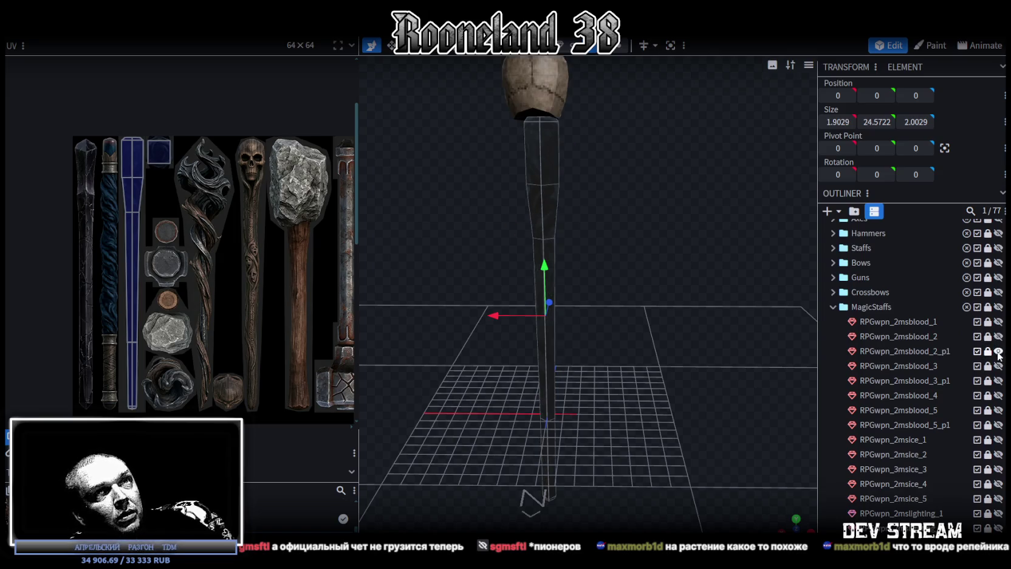
scroll(649, 294, "down", 3)
mouse_move(650, 294)
left_mouse_down()
mouse_move(653, 319)
mouse_move(647, 296)
mouse_move(632, 302)
mouse_move(661, 295)
mouse_move(668, 332)
mouse_move(428, 310)
mouse_move(678, 349)
mouse_move(613, 302)
mouse_move(653, 277)
left_mouse_up()
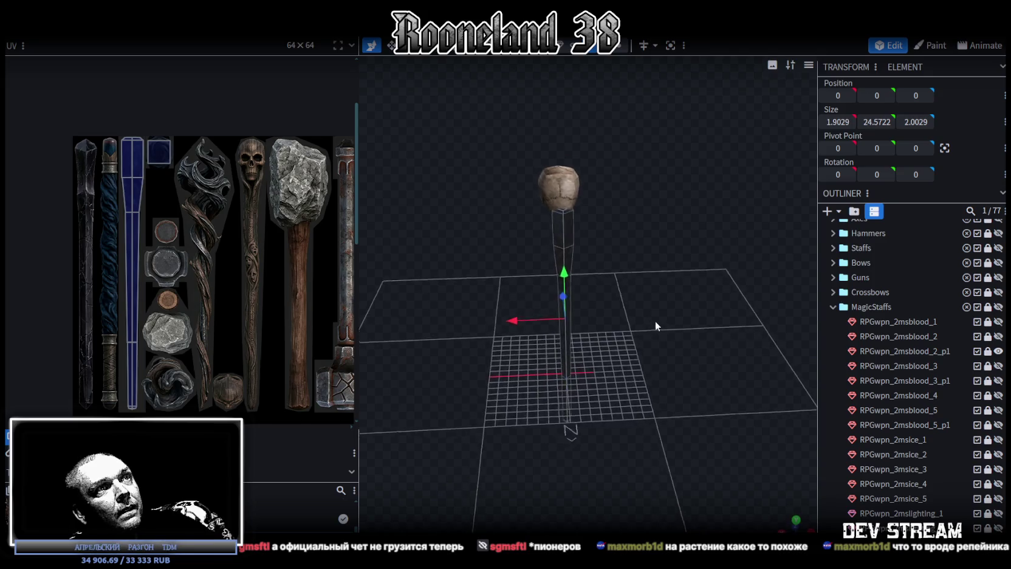
Unlock and duplicate the skull head as RPGwpn_2msblood_2_p2, listed below RPGwpn_2msdark_5
left_click(991, 352)
key("ctrl+v")
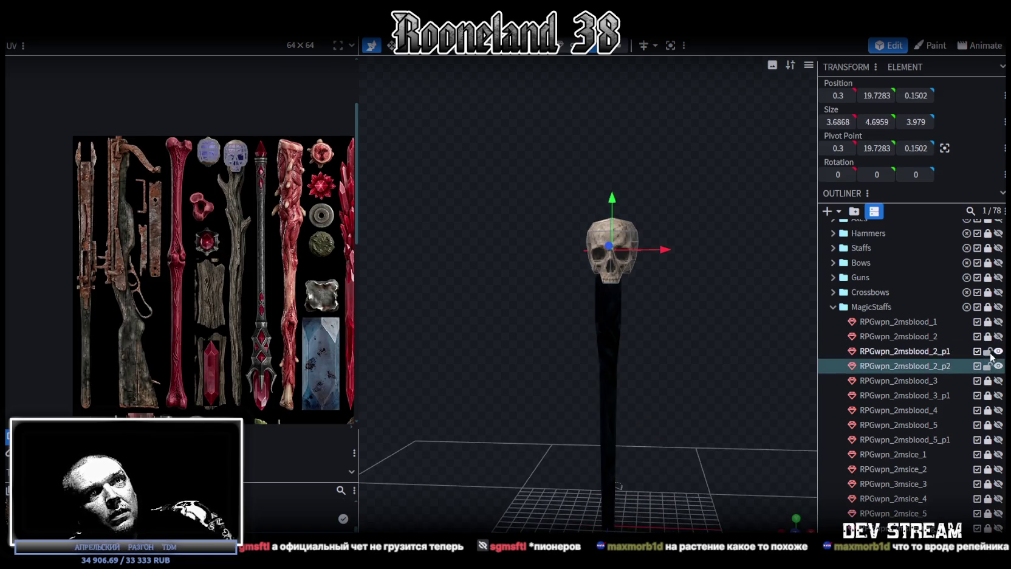
scroll(928, 377, "down", 2)
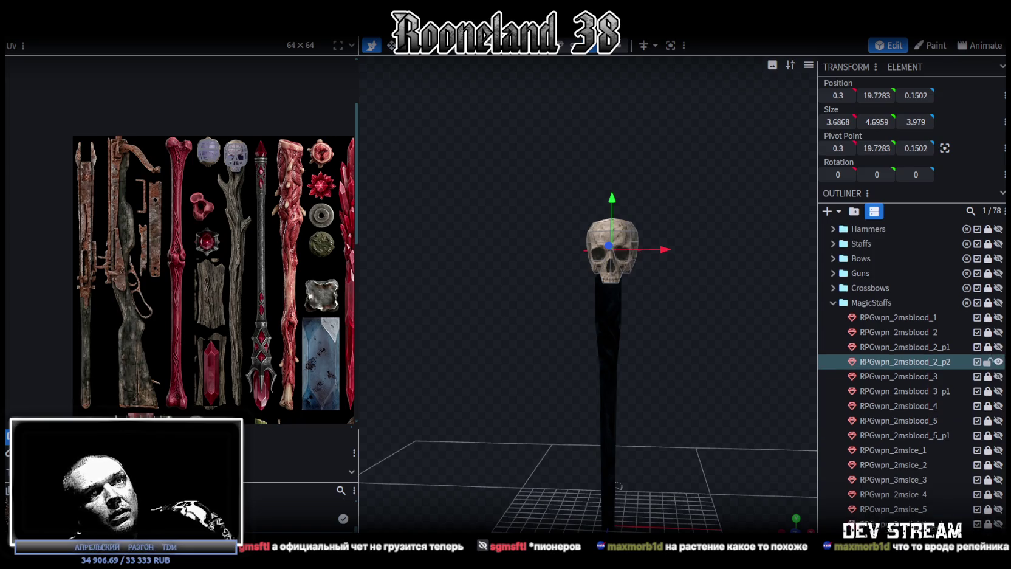
scroll(928, 377, "down", 3)
scroll(928, 376, "down", 3)
scroll(928, 377, "down", 5)
mouse_move(896, 450)
left_mouse_down()
mouse_move(946, 365)
mouse_move(945, 457)
left_mouse_up()
scroll(681, 339, "up", 2)
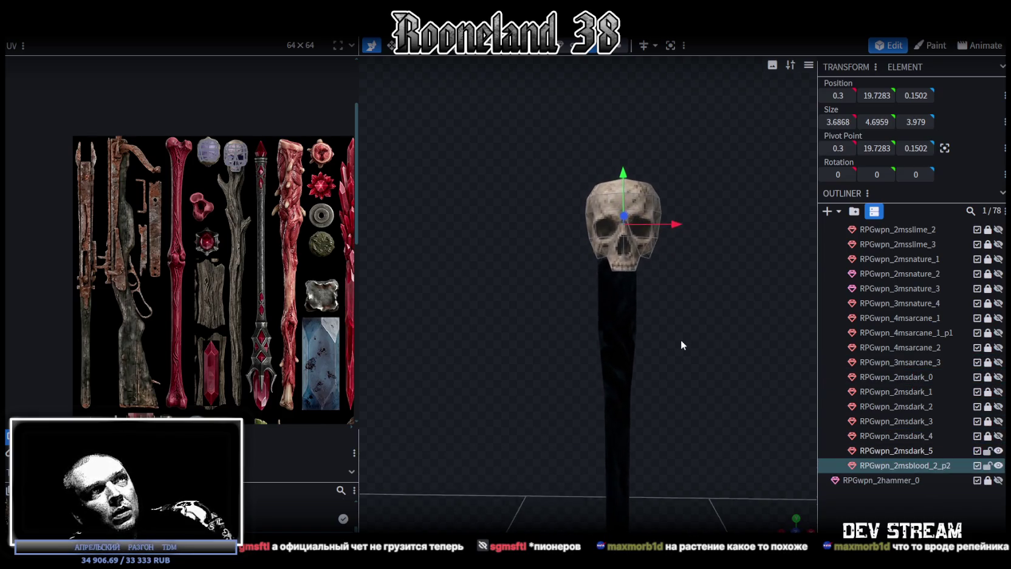
mouse_move(682, 290)
left_mouse_down()
mouse_move(526, 268)
mouse_move(644, 258)
mouse_move(556, 284)
mouse_move(552, 214)
left_mouse_up()
Hide the dark handle and move the skull's pivot to a vertex on its underside
left_click(620, 46)
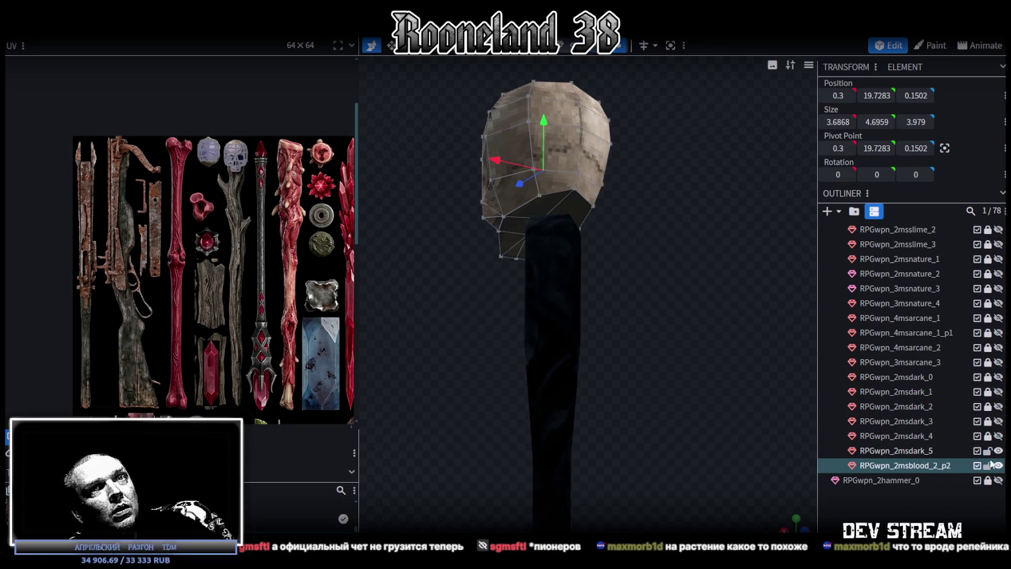
left_click(999, 450)
left_click(543, 219)
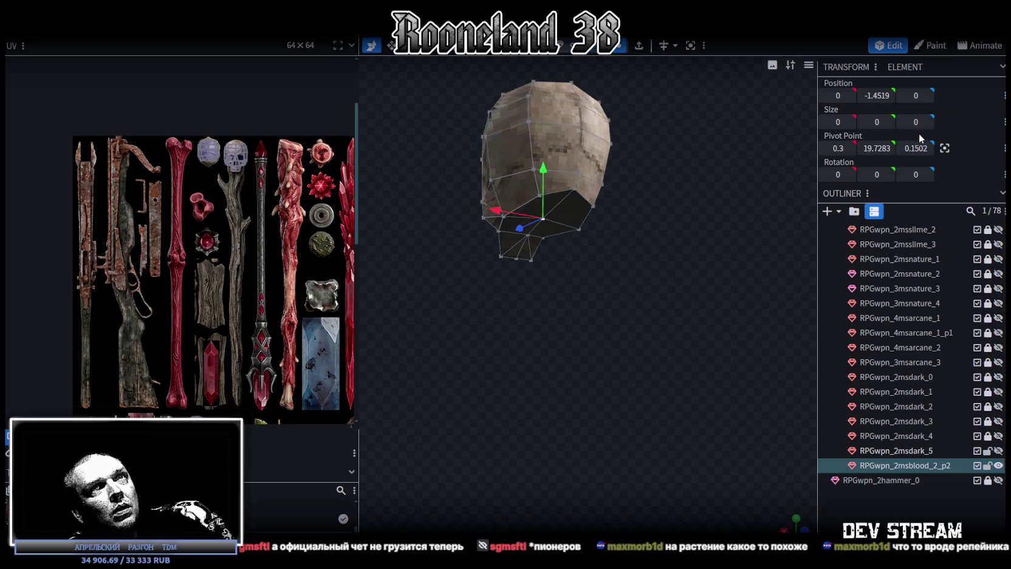
left_click(944, 148)
left_click(562, 46)
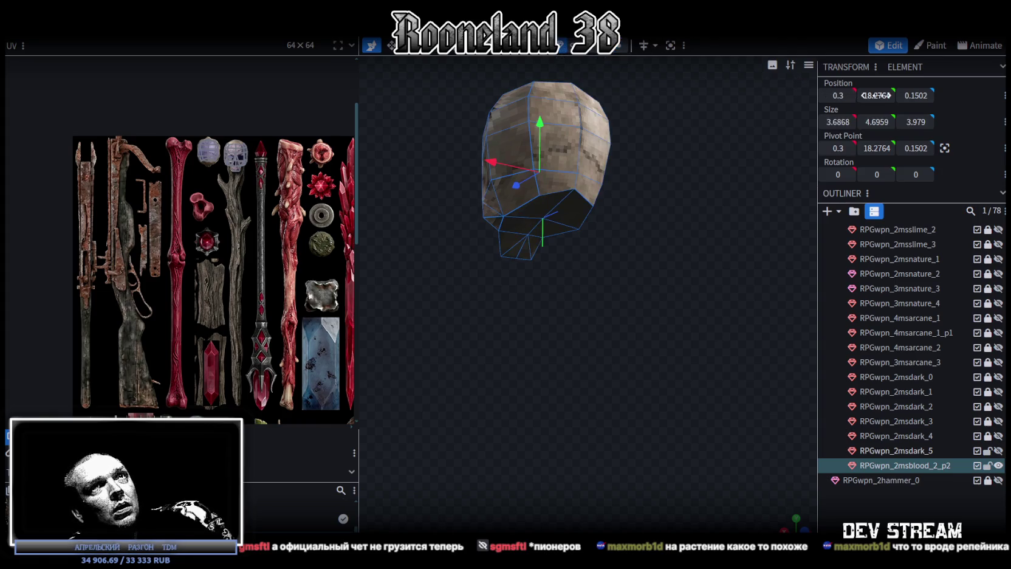
Centre the skull head at Position X 0 and Z 0
type("0")
left_click(914, 95)
type("0")
key("Return")
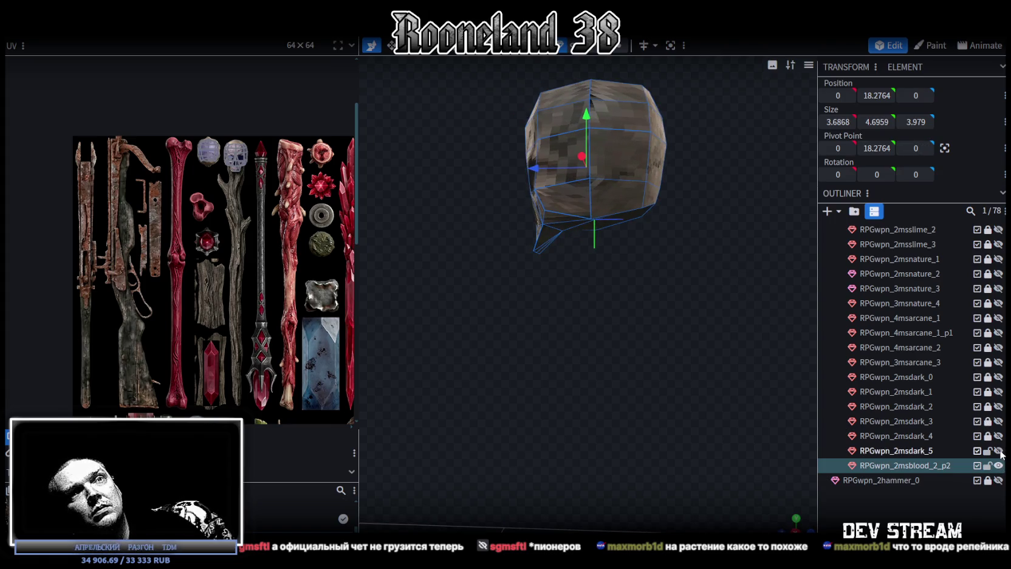
Show the RPGwpn_2msdark_5 handle beneath the skull and select the whole head mesh
left_click(999, 450)
mouse_move(679, 370)
left_mouse_down()
mouse_move(698, 329)
mouse_move(677, 337)
left_mouse_up()
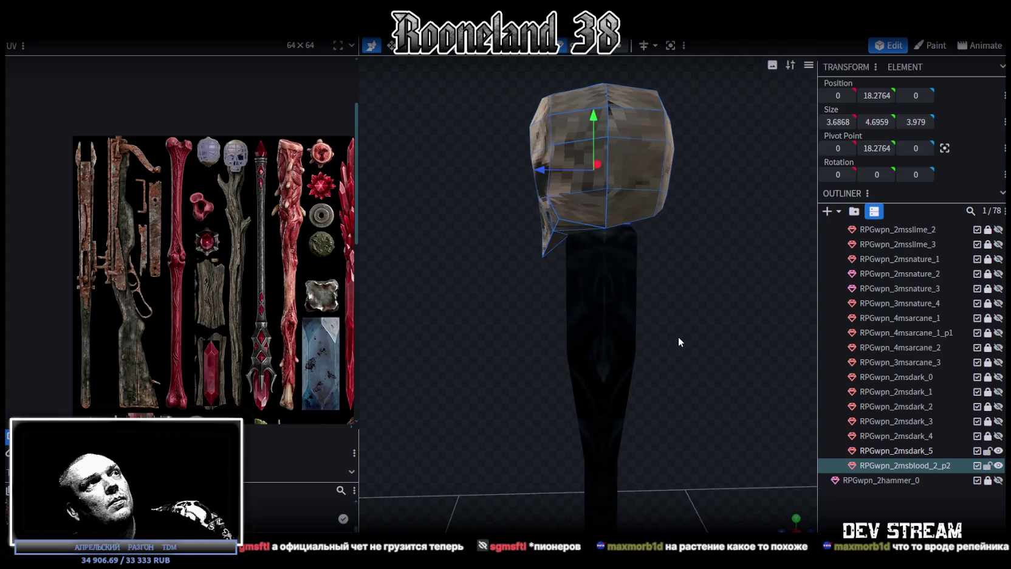
mouse_move(674, 284)
left_mouse_down()
mouse_move(598, 234)
mouse_move(643, 237)
mouse_move(538, 237)
left_mouse_up()
scroll(230, 147, "up", 2)
scroll(255, 184, "up", 2)
scroll(255, 184, "down", 2)
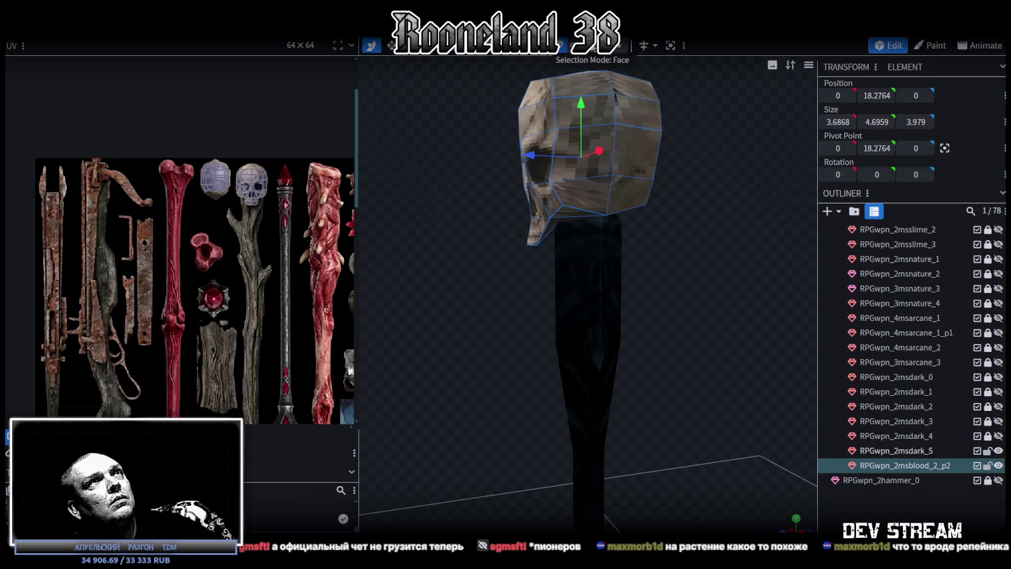
double_click(663, 183)
Assign the skull staff texture to the RPGwpn_2msblood_2_p2 head mesh
right_click(902, 466)
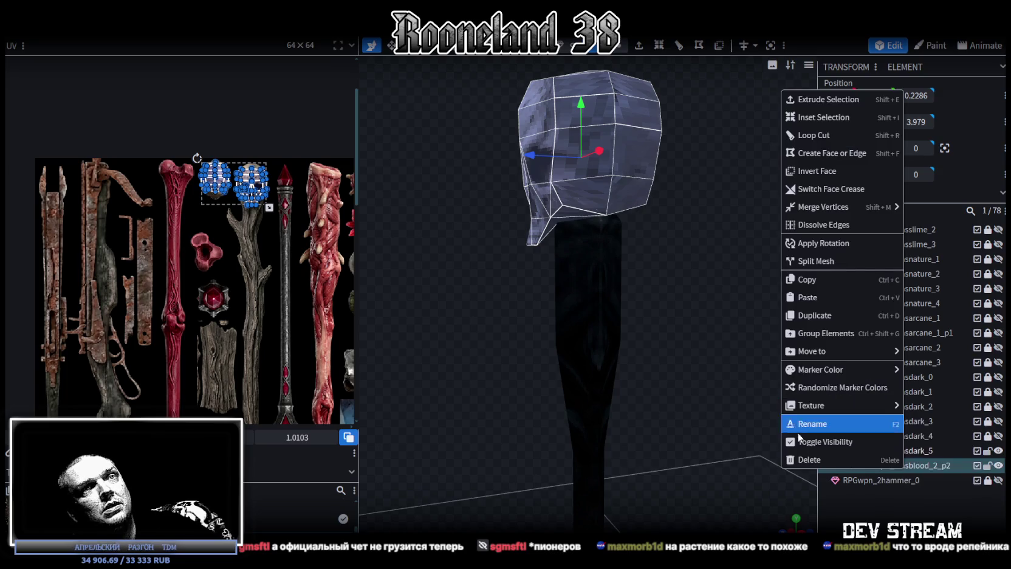
mouse_move(838, 405)
left_click(936, 459)
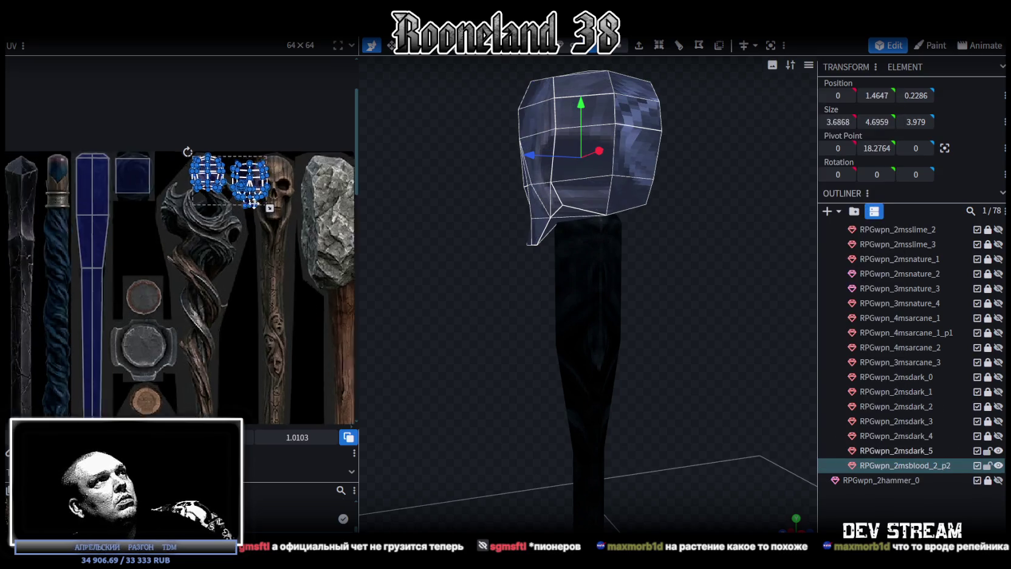
scroll(255, 203, "up", 2)
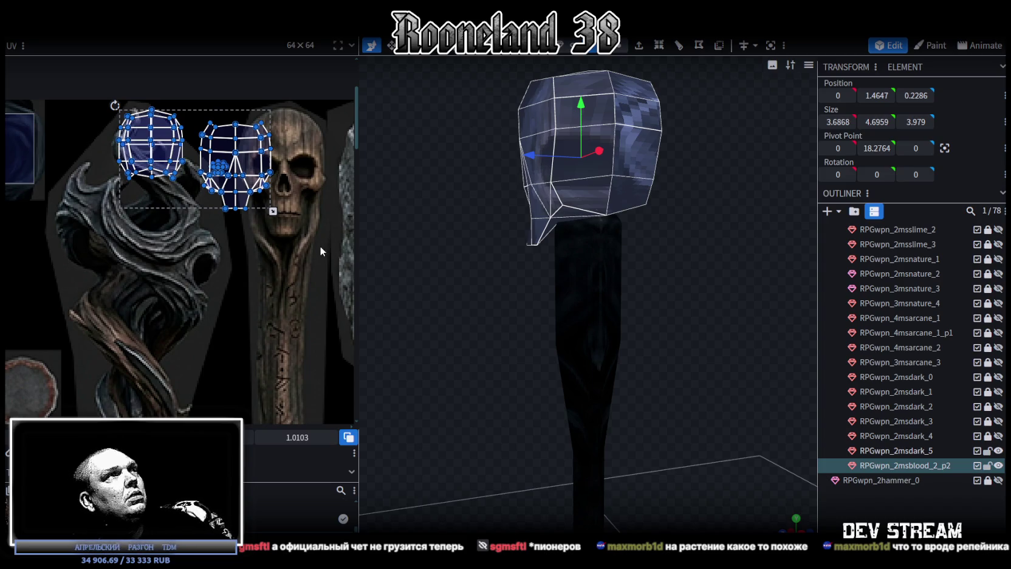
middle_click_drag(319, 245, 286, 258)
mouse_move(459, 342)
left_mouse_down()
mouse_move(602, 314)
mouse_move(624, 238)
mouse_move(618, 85)
left_mouse_up()
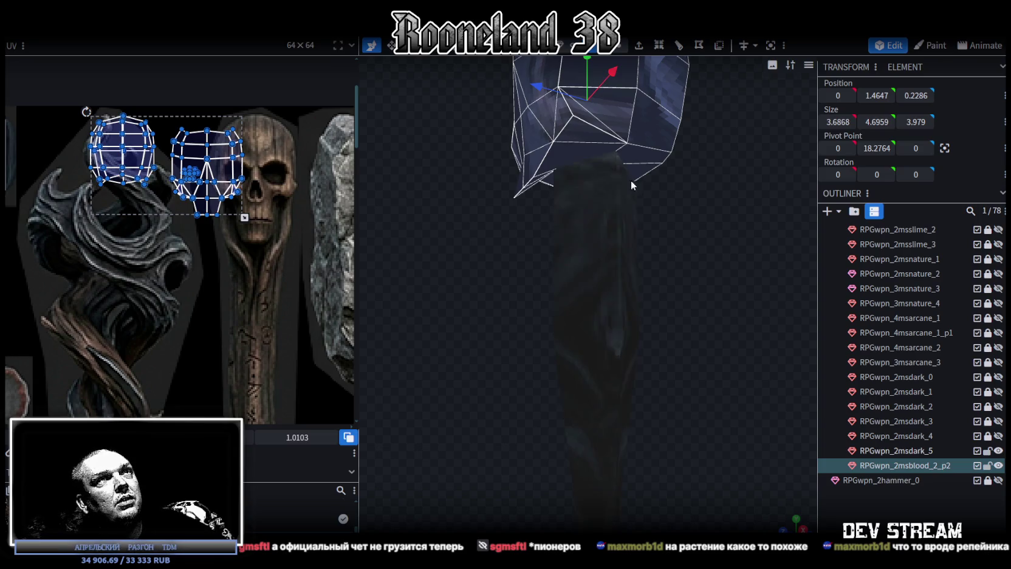
Hide the RPGwpn_2msdark_5 handle and select the head's bottom faces
left_click_drag(630, 180, 651, 169)
left_click(998, 450)
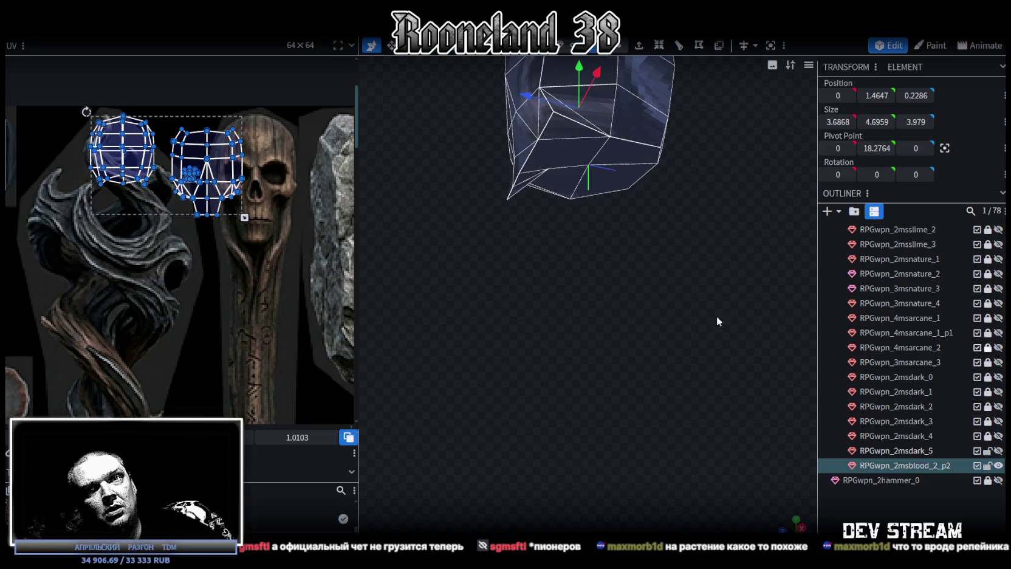
left_click_drag(716, 316, 599, 284)
left_click(476, 223)
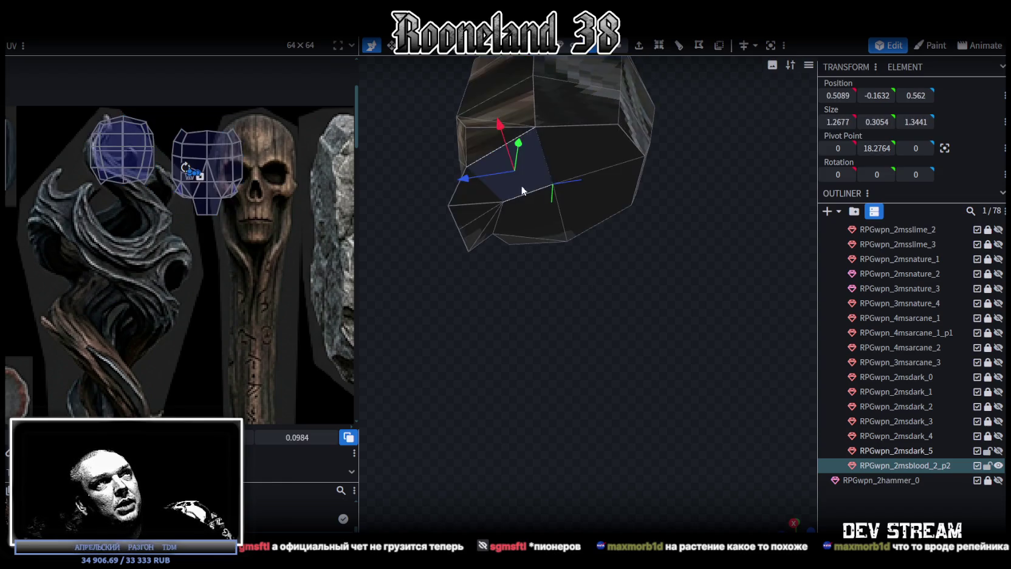
left_click(483, 225, "shift")
left_click(522, 214, "shift")
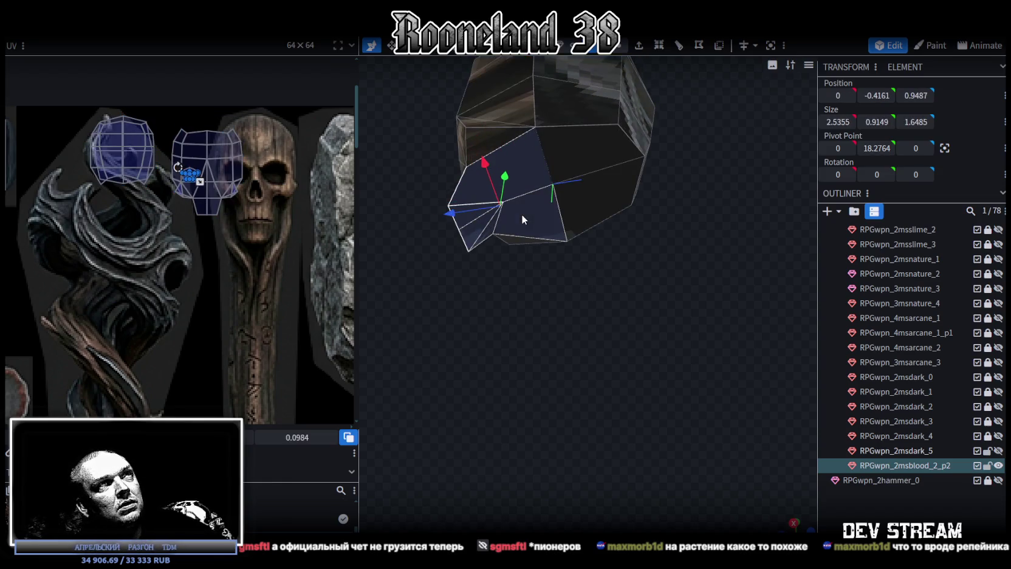
left_click(565, 205, "shift")
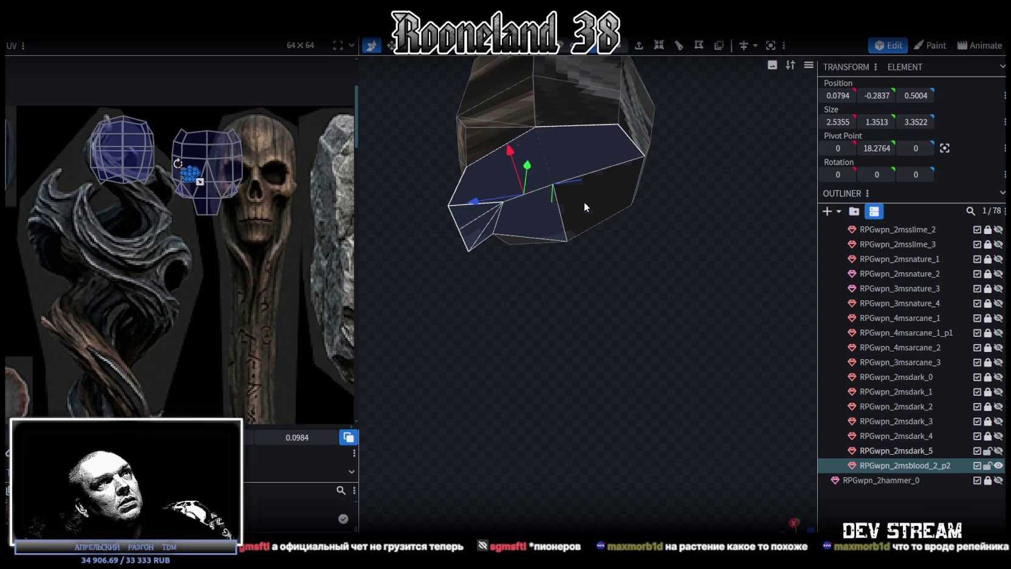
left_click(584, 202, "shift")
mouse_move(584, 201)
left_mouse_down()
mouse_move(696, 357)
mouse_move(634, 327)
mouse_move(717, 345)
mouse_move(692, 311)
mouse_move(665, 82)
left_mouse_up()
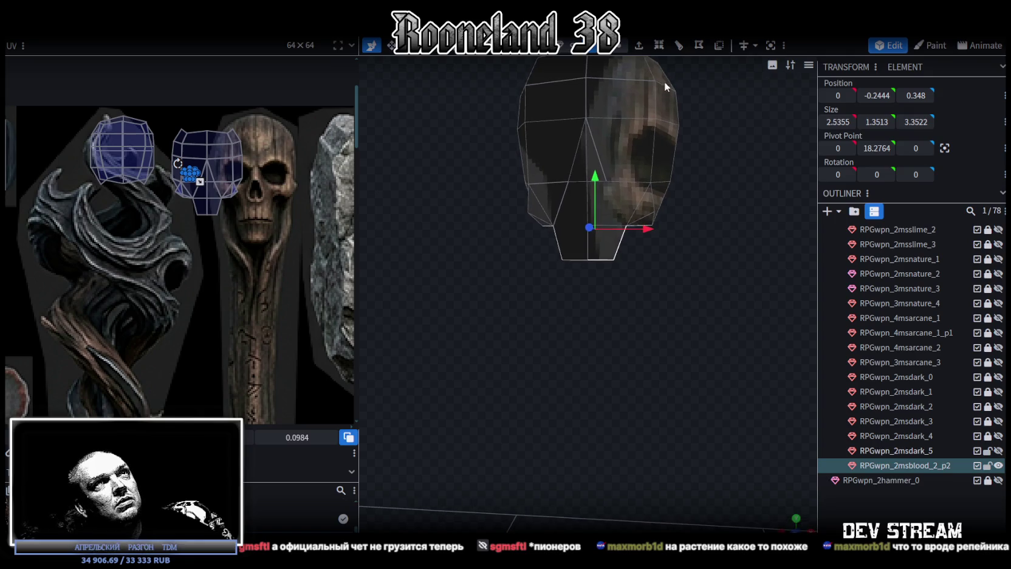
Extrude the selected bottom faces 2 units straight down along Y-
left_click(638, 47)
mouse_move(649, 358)
left_mouse_down()
mouse_move(651, 374)
mouse_move(664, 360)
mouse_move(658, 421)
left_mouse_up()
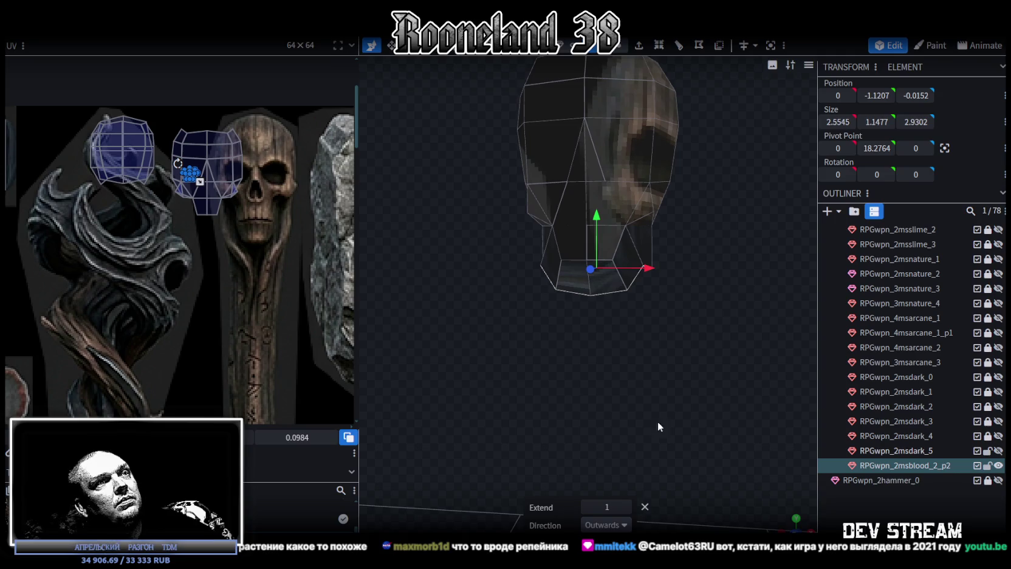
left_click(627, 507)
mouse_move(645, 386)
left_mouse_down()
mouse_move(662, 375)
mouse_move(660, 345)
mouse_move(661, 381)
mouse_move(553, 377)
mouse_move(581, 422)
left_mouse_up()
left_click(624, 525)
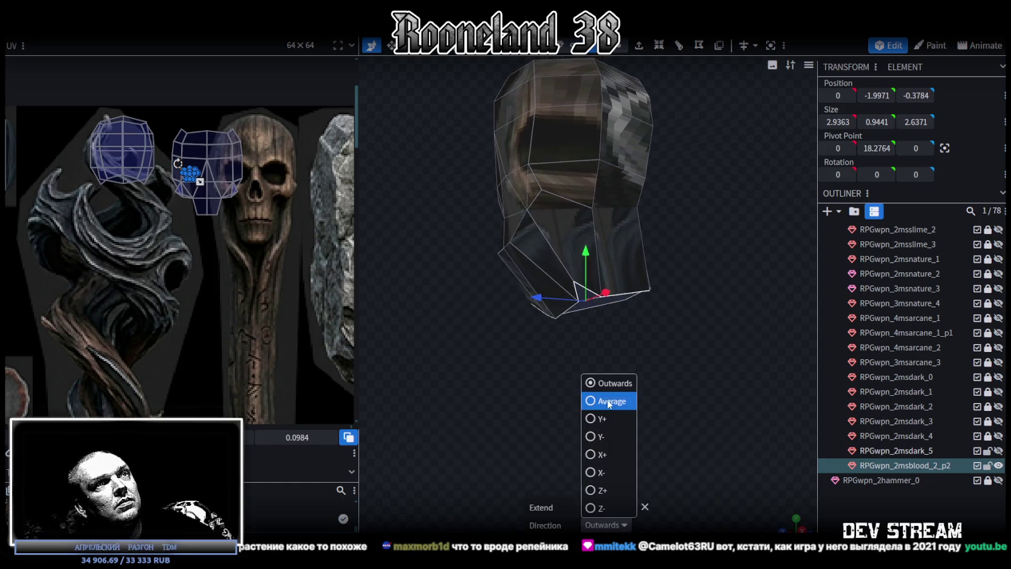
left_click(588, 437)
mouse_move(601, 385)
left_mouse_down()
mouse_move(674, 391)
mouse_move(708, 341)
mouse_move(658, 386)
mouse_move(638, 364)
mouse_move(617, 389)
mouse_move(682, 407)
mouse_move(718, 404)
mouse_move(677, 325)
mouse_move(576, 341)
mouse_move(541, 376)
mouse_move(584, 389)
mouse_move(639, 453)
mouse_move(669, 446)
mouse_move(715, 369)
mouse_move(674, 421)
left_mouse_up()
Shrink the jaw on X and Z and flatten its bottom at Position Y -2
key("s")
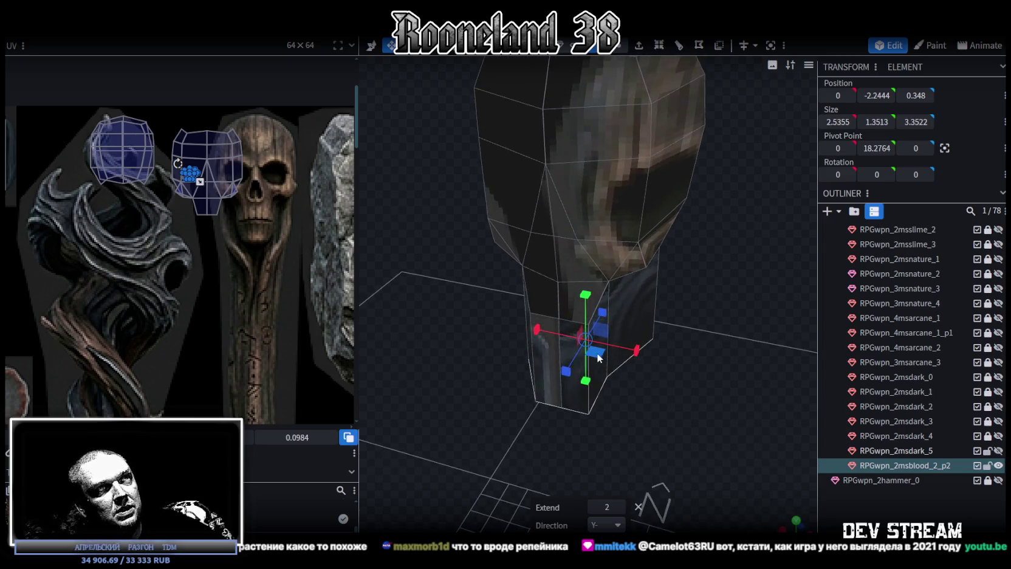
left_click_drag(596, 352, 591, 354)
mouse_move(587, 360)
left_mouse_down()
mouse_move(662, 411)
mouse_move(556, 393)
mouse_move(648, 404)
mouse_move(677, 424)
left_mouse_up()
left_click(878, 94)
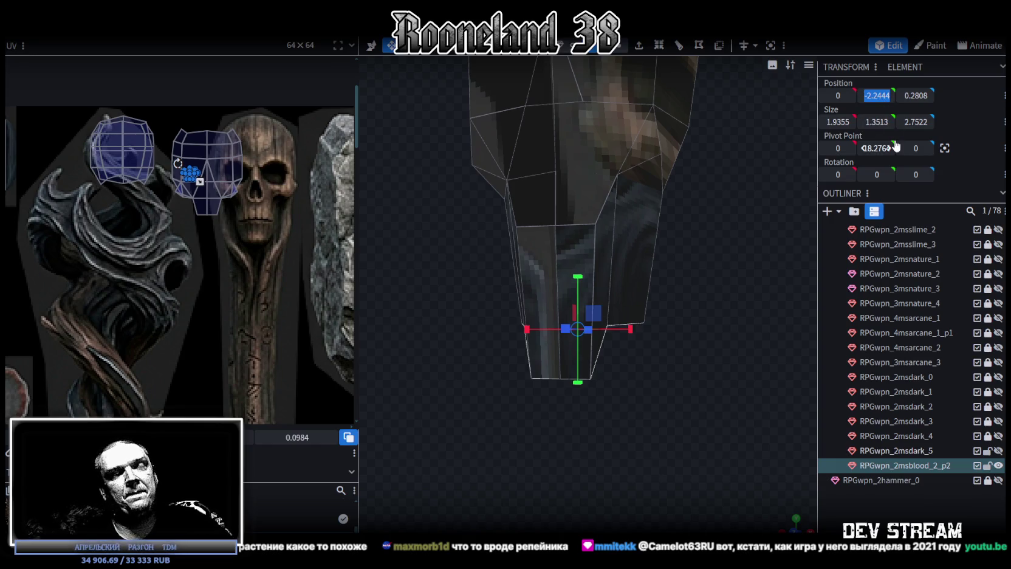
type("-2")
key("Return")
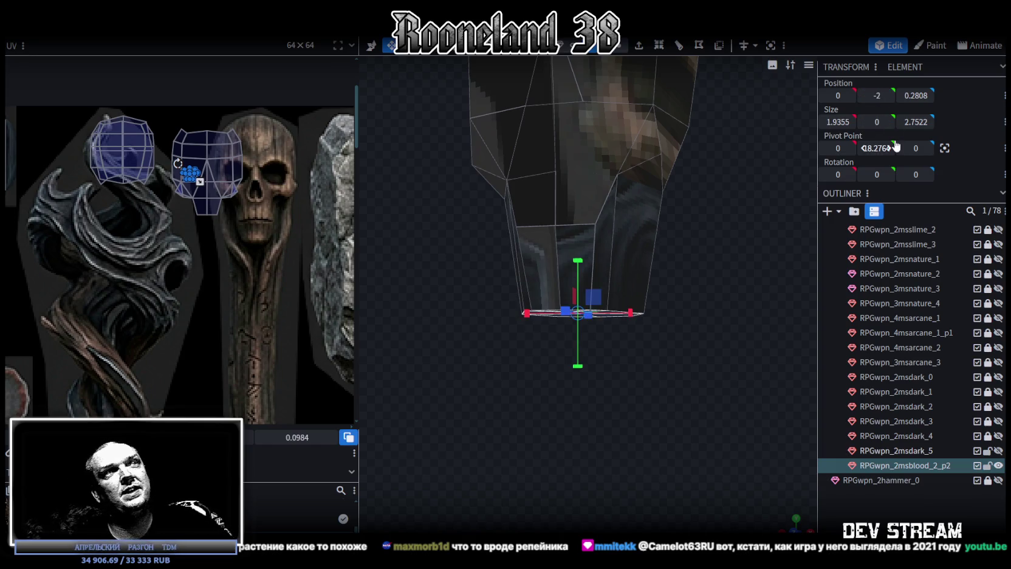
Shift the jaw's UV island down and left on the texture
mouse_move(393, 202)
left_mouse_down()
mouse_move(513, 346)
mouse_move(437, 346)
mouse_move(588, 344)
left_mouse_up()
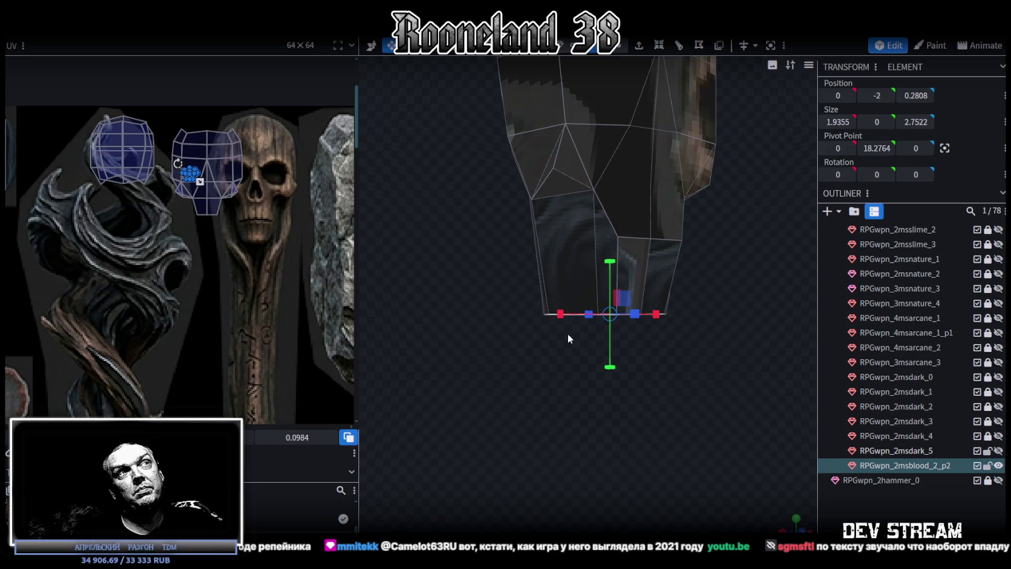
mouse_move(559, 314)
left_mouse_down()
mouse_move(539, 358)
mouse_move(638, 317)
mouse_move(531, 331)
left_mouse_up()
scroll(191, 221, "down", 3)
scroll(233, 218, "down", 2)
scroll(212, 214, "up", 2)
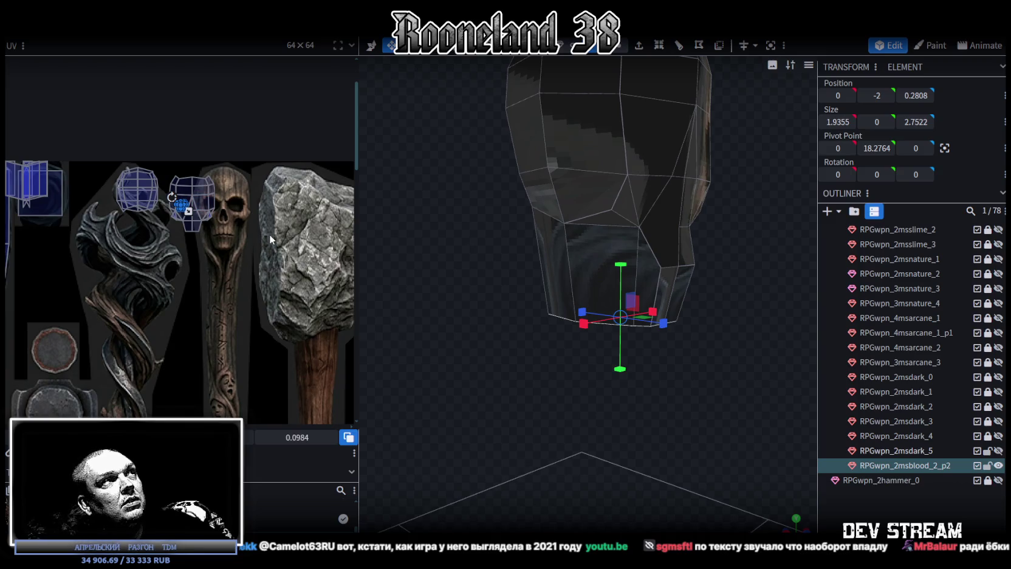
scroll(187, 195, "up", 2)
mouse_move(493, 293)
left_mouse_down()
mouse_move(696, 348)
mouse_move(638, 316)
left_mouse_up()
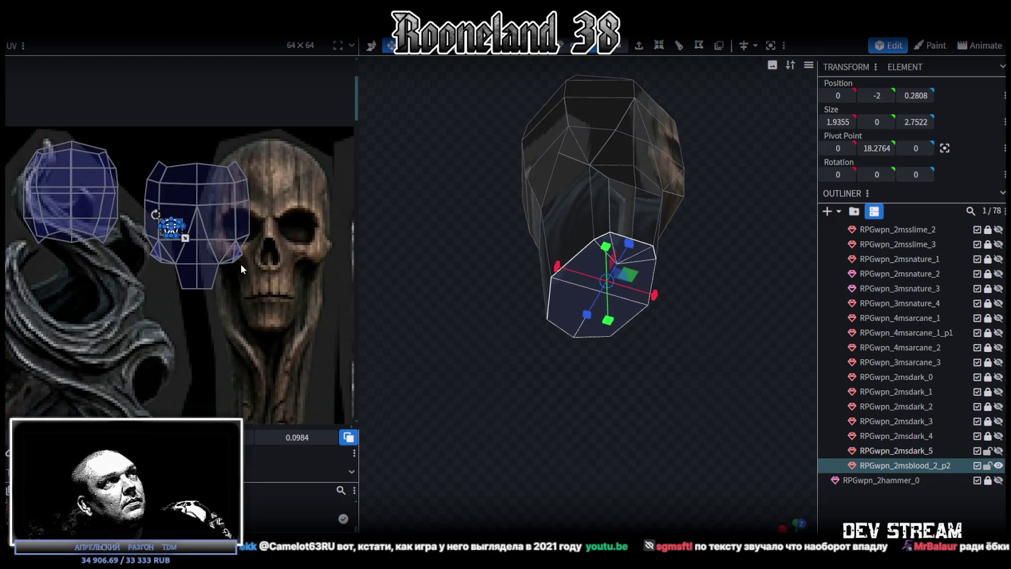
scroll(129, 231, "up", 3)
left_click_drag(189, 216, 95, 354)
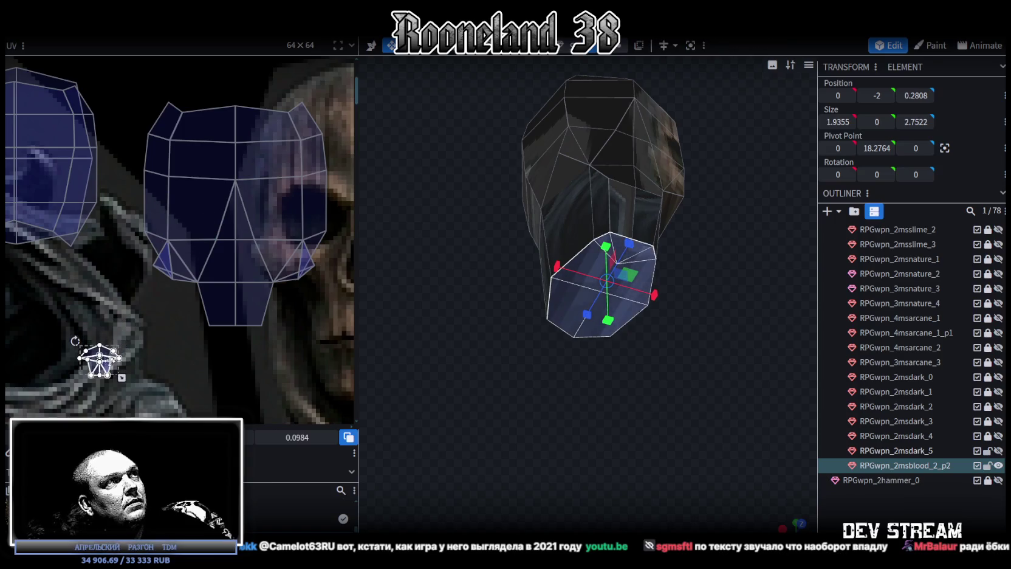
Move the upper head's UV island onto the skull face and widen it horizontally
scroll(159, 318, "down", 3)
left_click(182, 273)
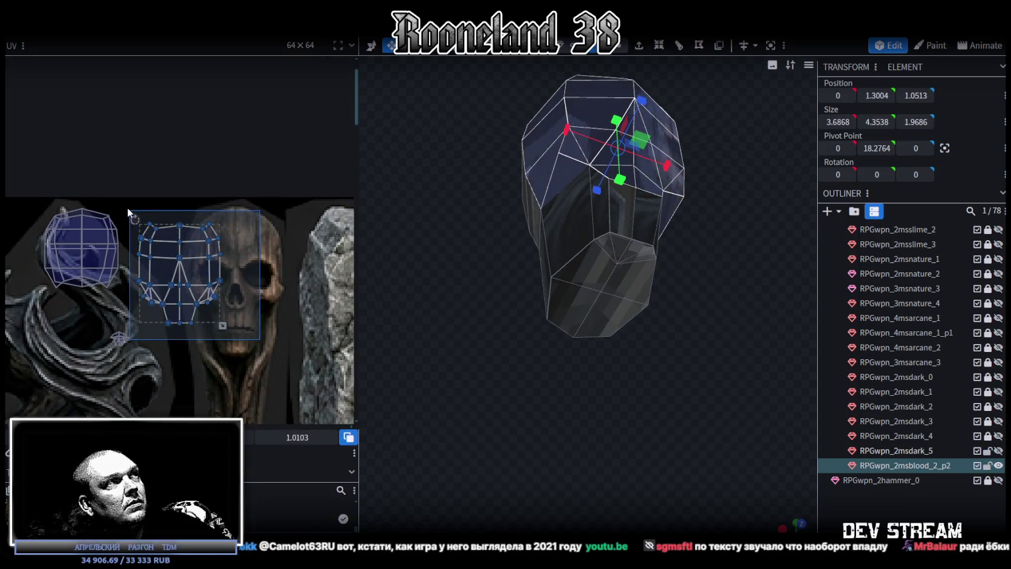
scroll(171, 269, "up", 1)
left_click_drag(172, 269, 230, 277)
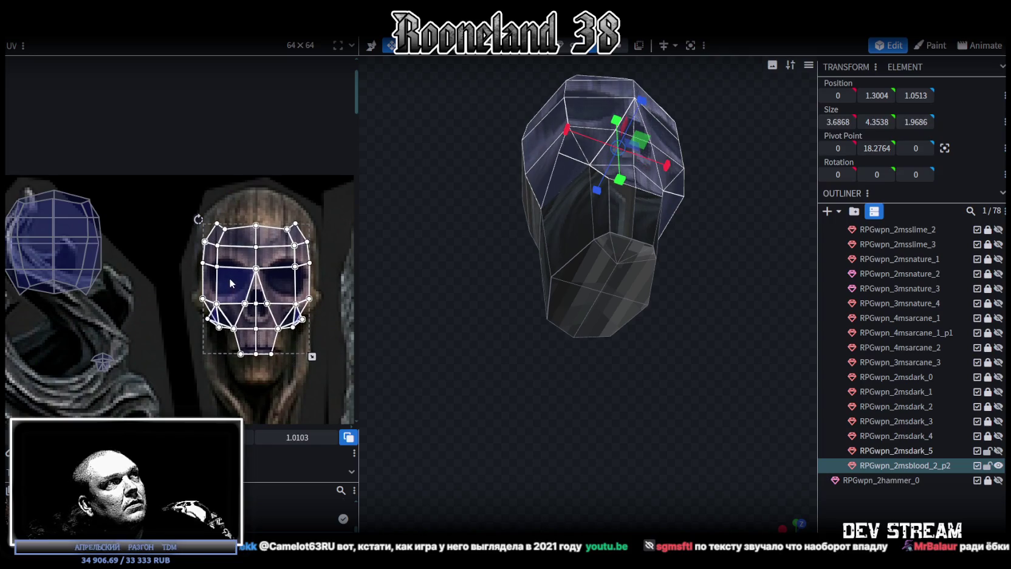
left_click_drag(230, 274, 231, 272)
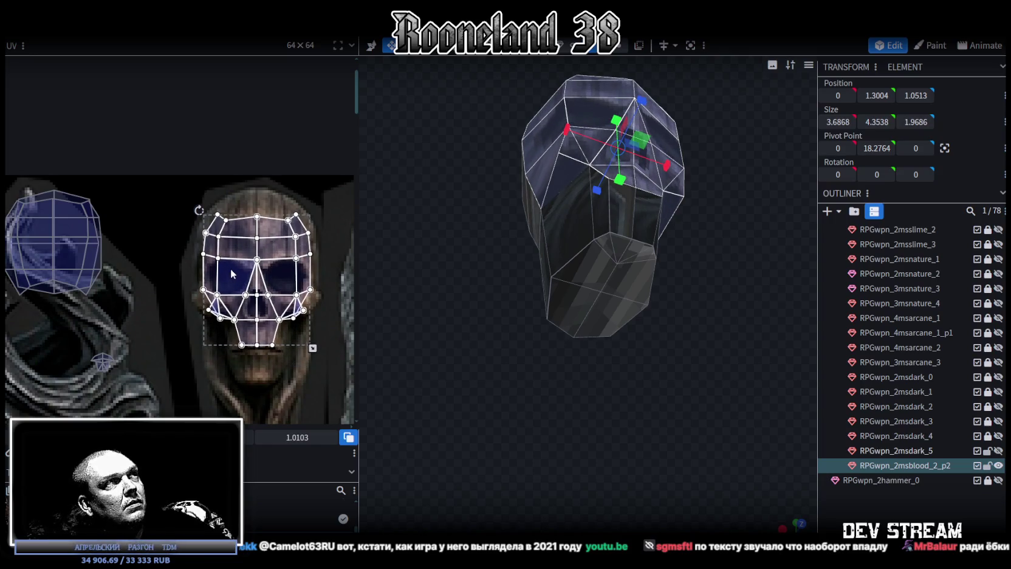
scroll(293, 272, "up", 2)
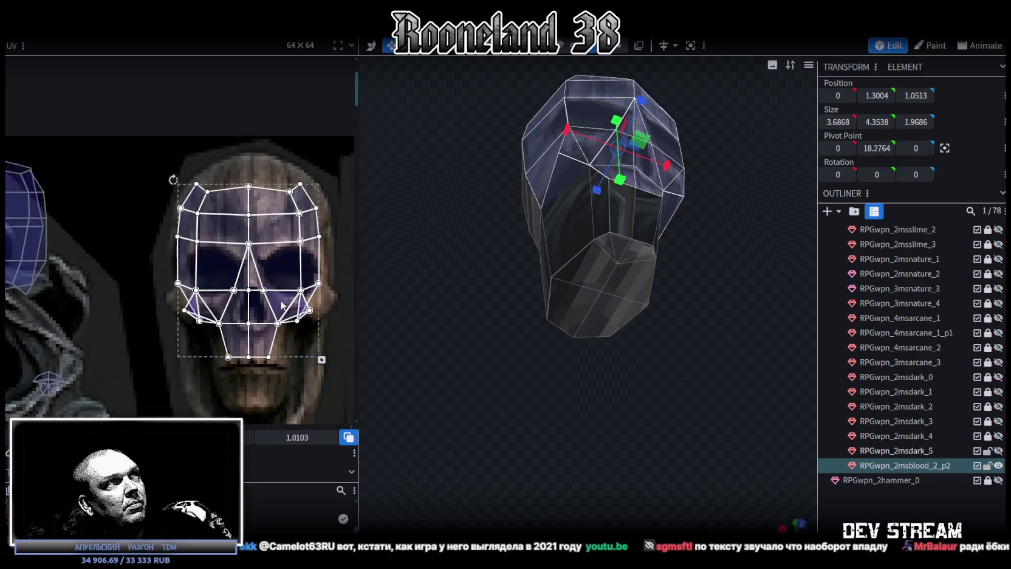
left_click_drag(282, 320, 290, 332)
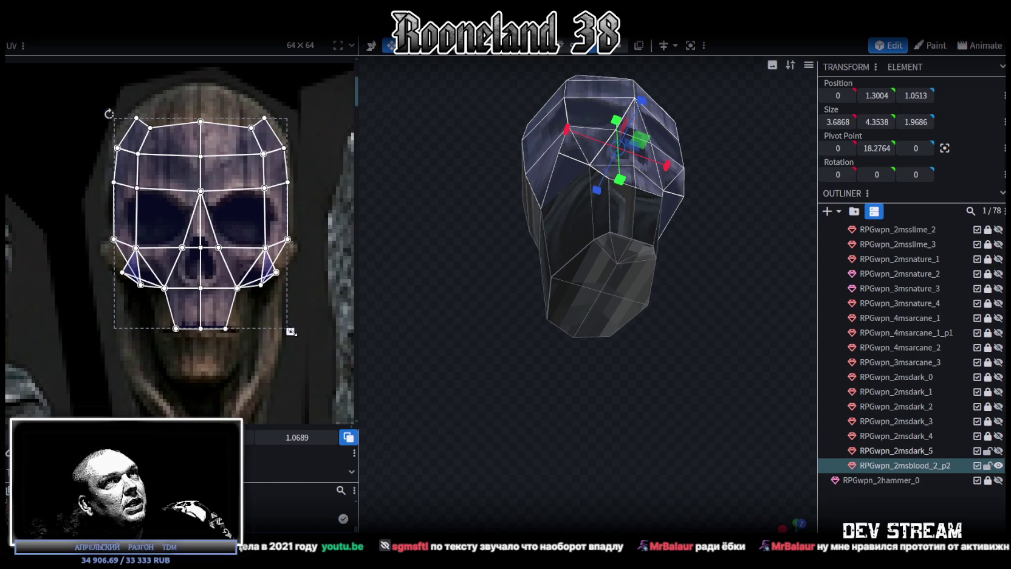
scroll(612, 320, "down", 2)
In front view, select the forehead faces and stretch their UVs upward
key("KP_1")
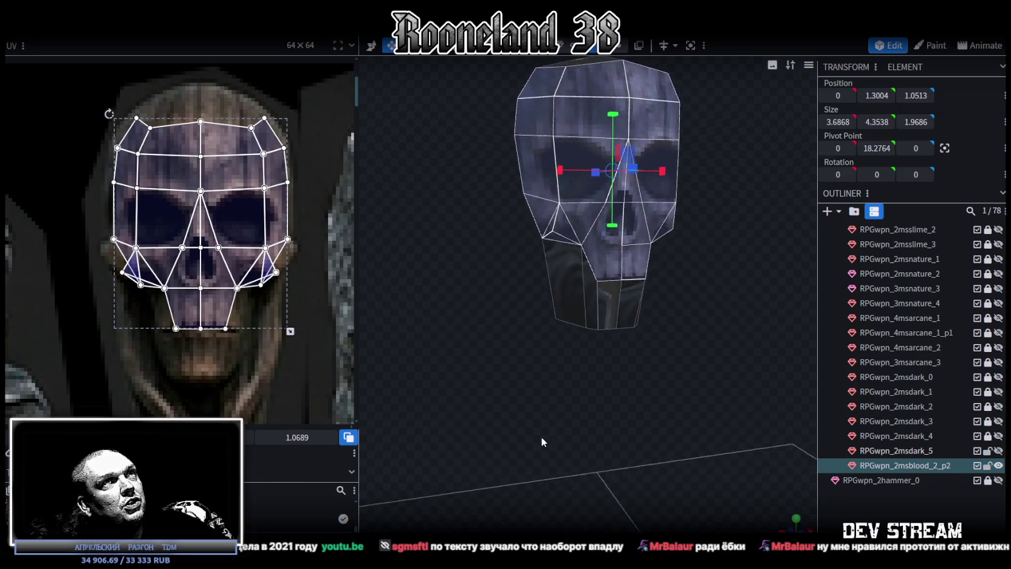
scroll(172, 152, "up", 2)
scroll(165, 135, "up", 1)
left_click_drag(71, 115, 283, 168)
left_click_drag(297, 437, 328, 436)
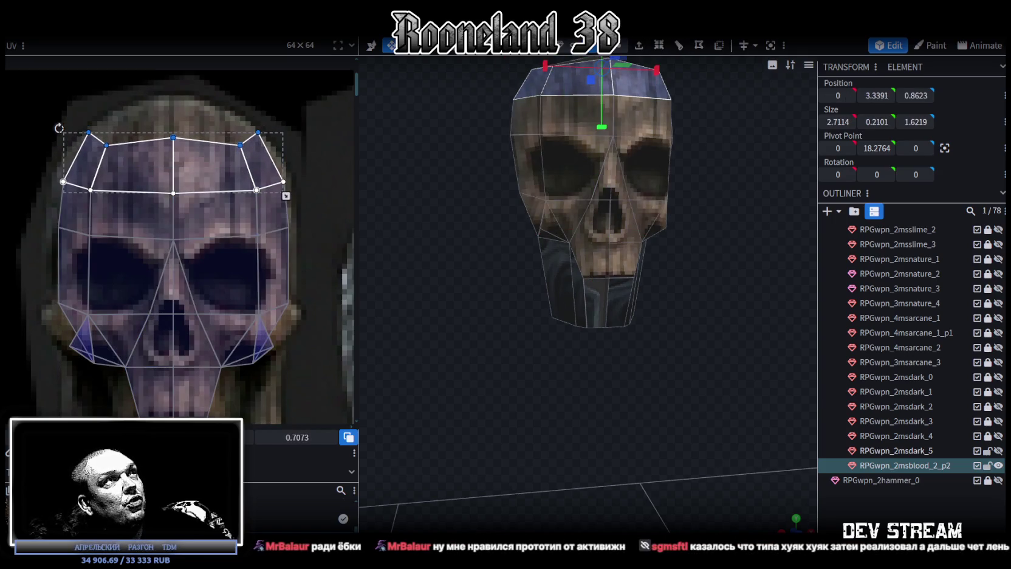
scroll(260, 231, "down", 2)
scroll(292, 229, "up", 1)
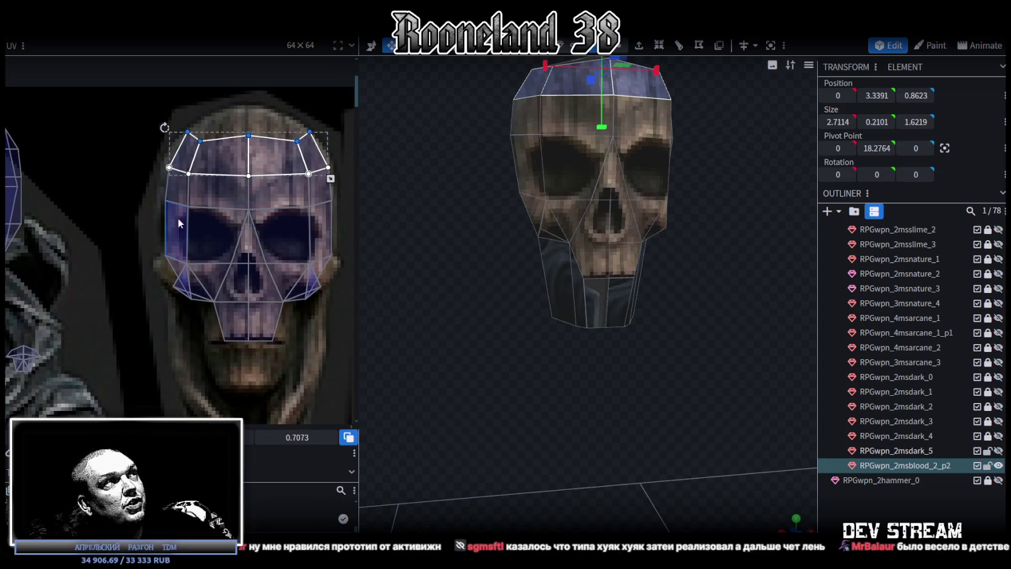
Map the skull's top cap faces centred onto the round wooden emblem
left_click_drag(569, 315, 519, 344)
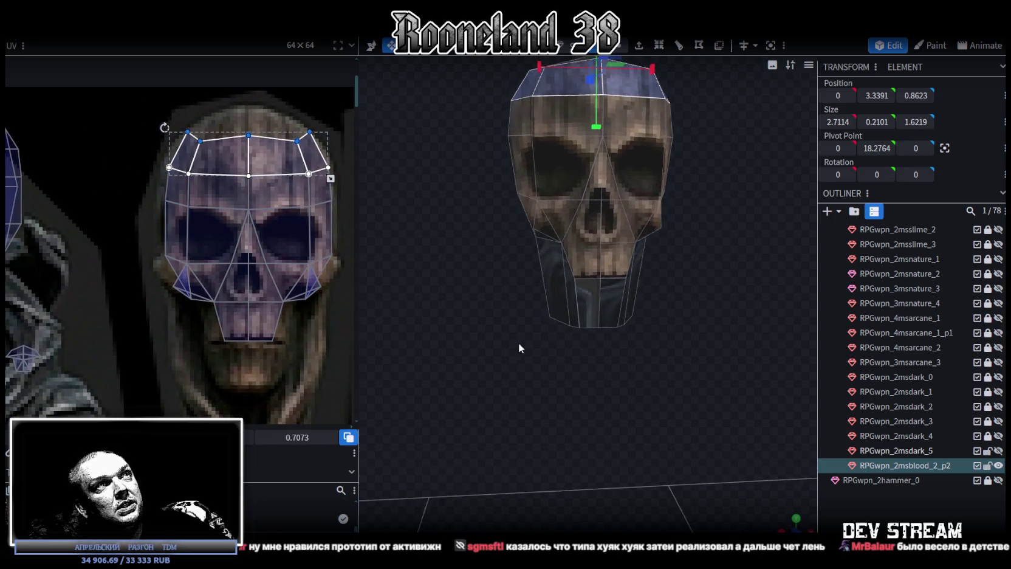
scroll(620, 318, "down", 2)
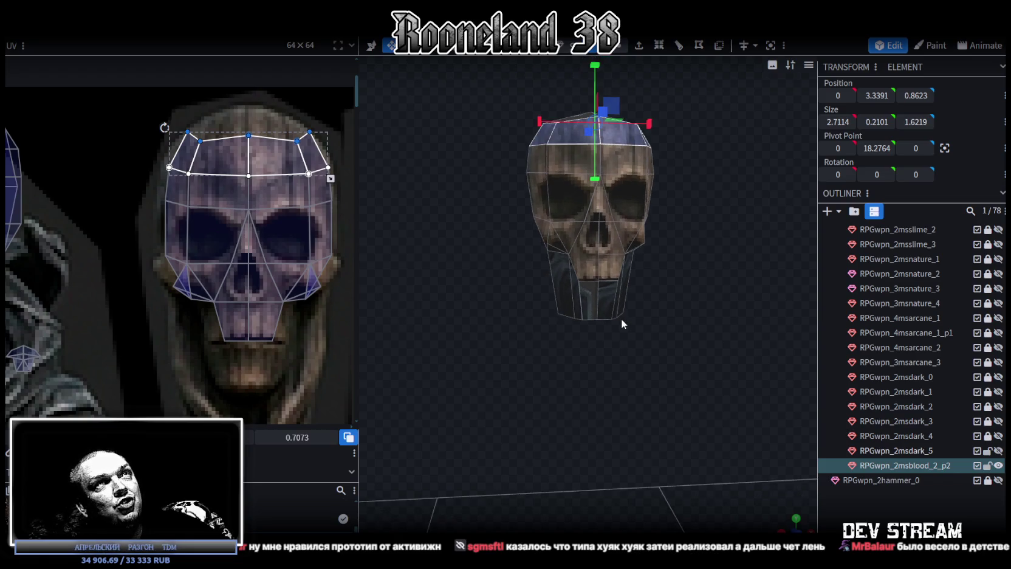
left_click_drag(620, 318, 614, 357)
scroll(126, 260, "down", 3)
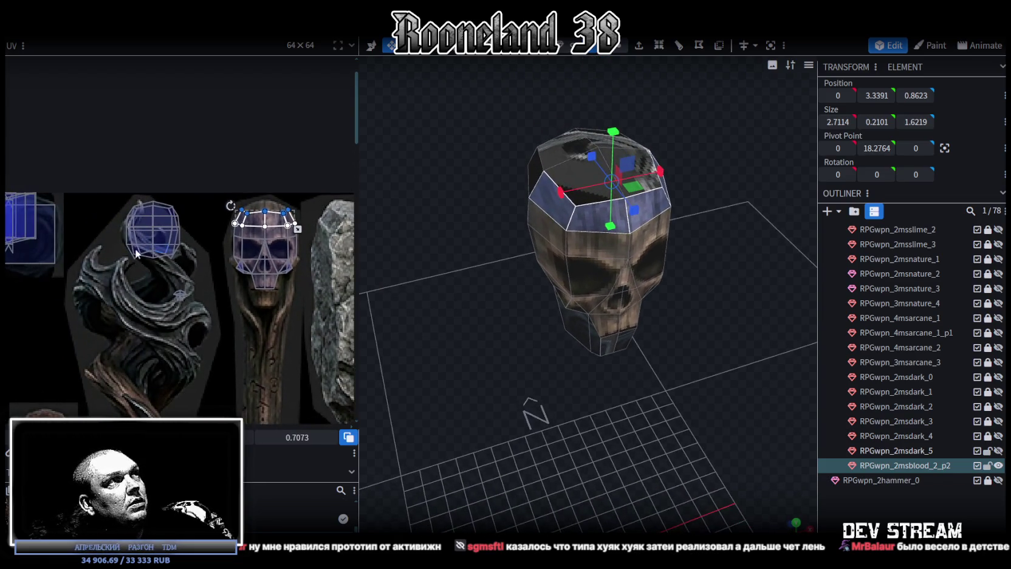
left_click_drag(97, 268, 190, 185)
scroll(228, 290, "down", 2)
scroll(266, 171, "down", 1)
scroll(262, 163, "down", 2)
scroll(256, 154, "down", 2)
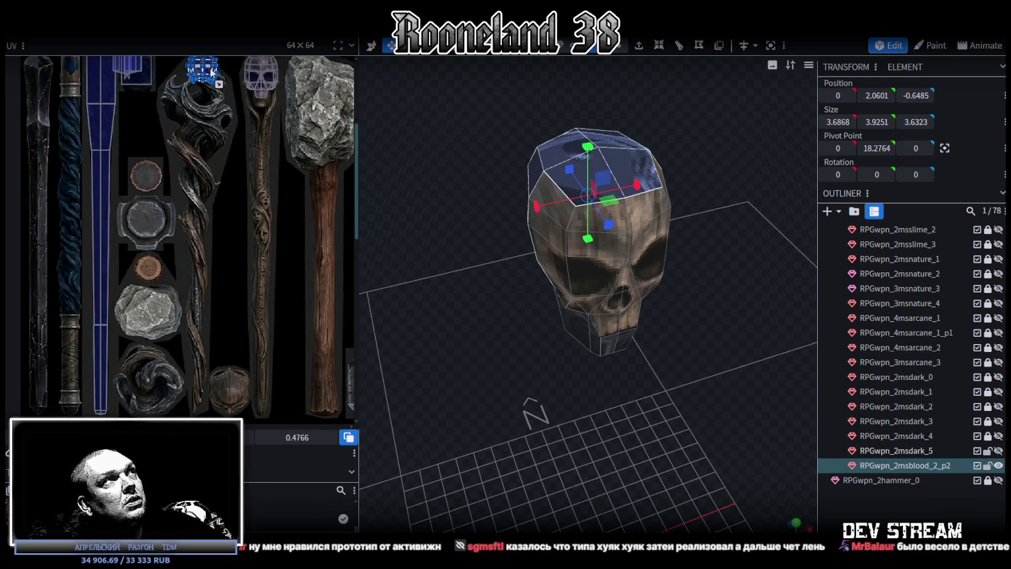
left_click_drag(212, 73, 233, 384)
scroll(233, 384, "up", 4)
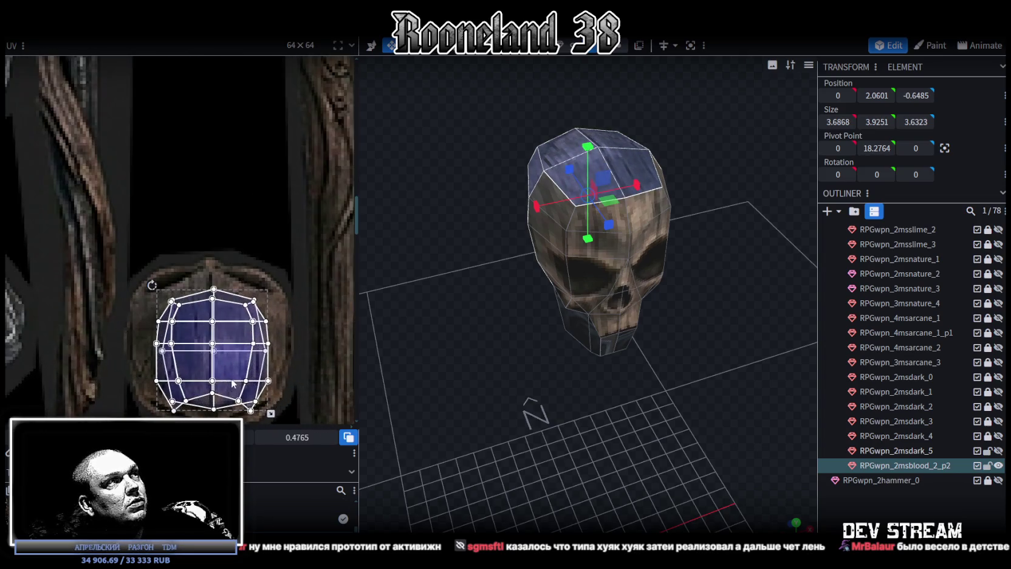
left_click_drag(233, 383, 228, 359)
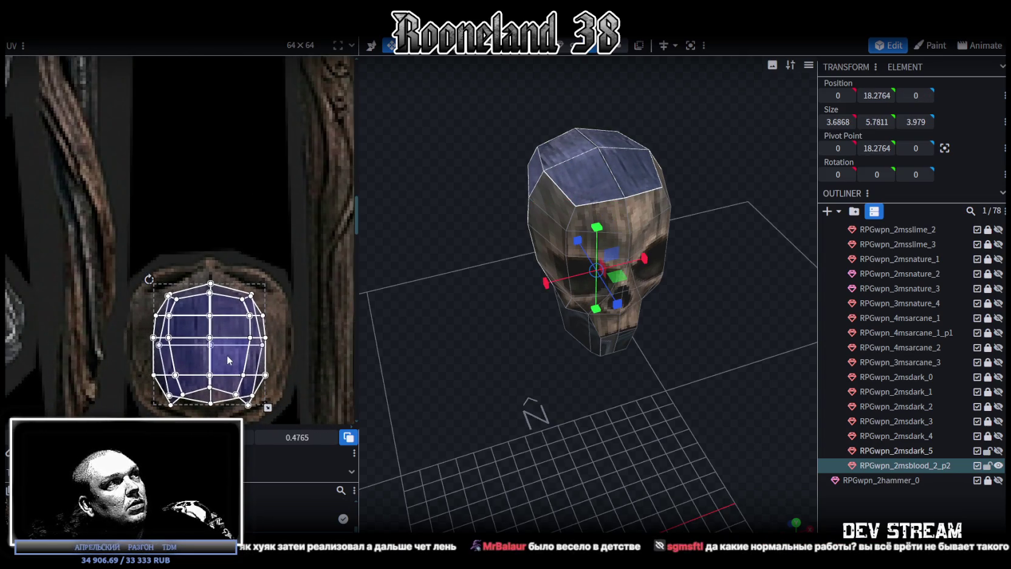
Deselect the top cap and select the skull's lower jaw element
left_click(841, 502)
mouse_move(717, 448)
left_mouse_down()
mouse_move(648, 384)
mouse_move(723, 340)
mouse_move(658, 345)
mouse_move(592, 288)
left_mouse_up()
left_click(590, 285)
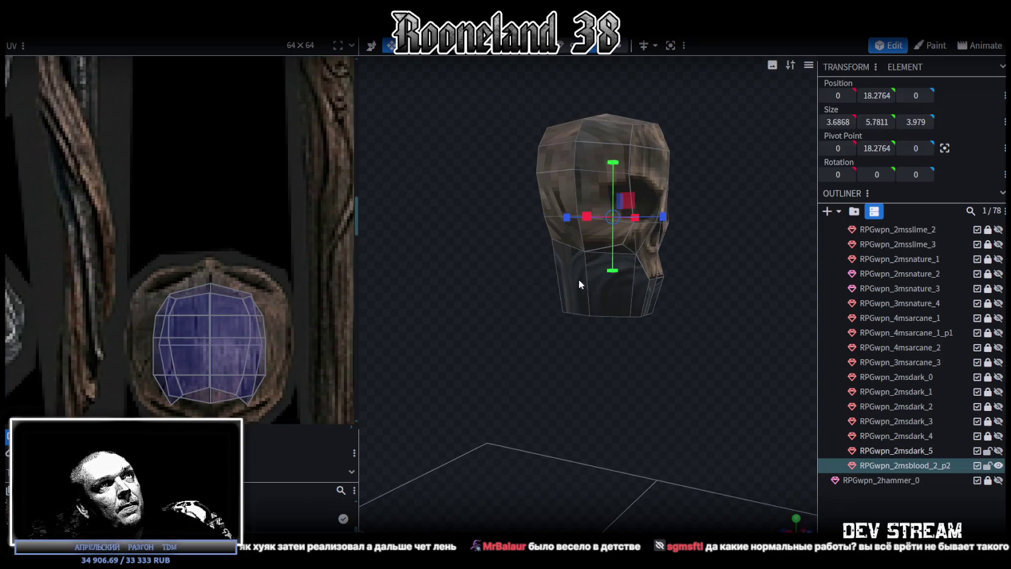
left_click_drag(588, 356, 553, 386)
scroll(553, 387, "up", 3)
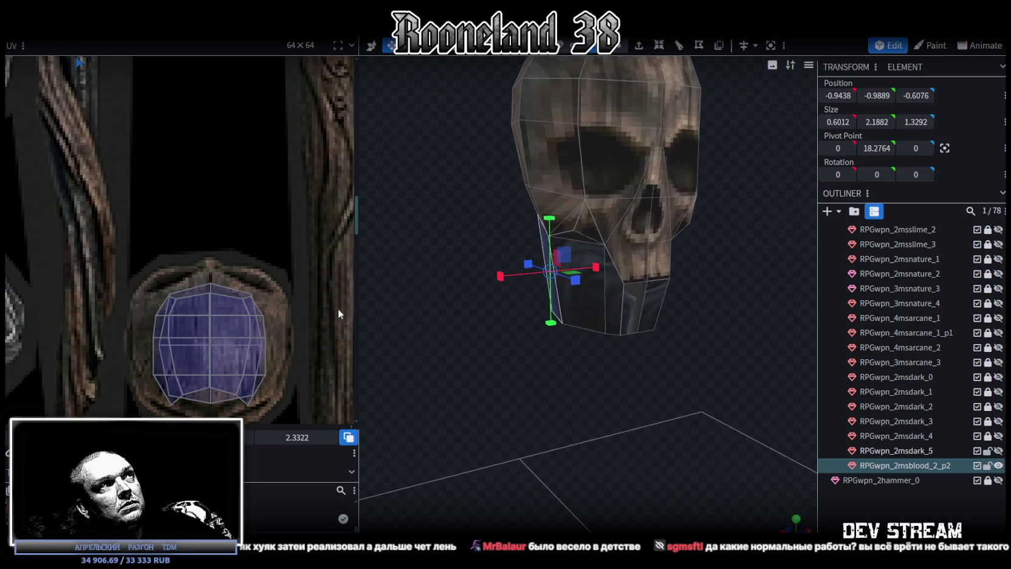
scroll(155, 230, "down", 3)
scroll(193, 326, "down", 2)
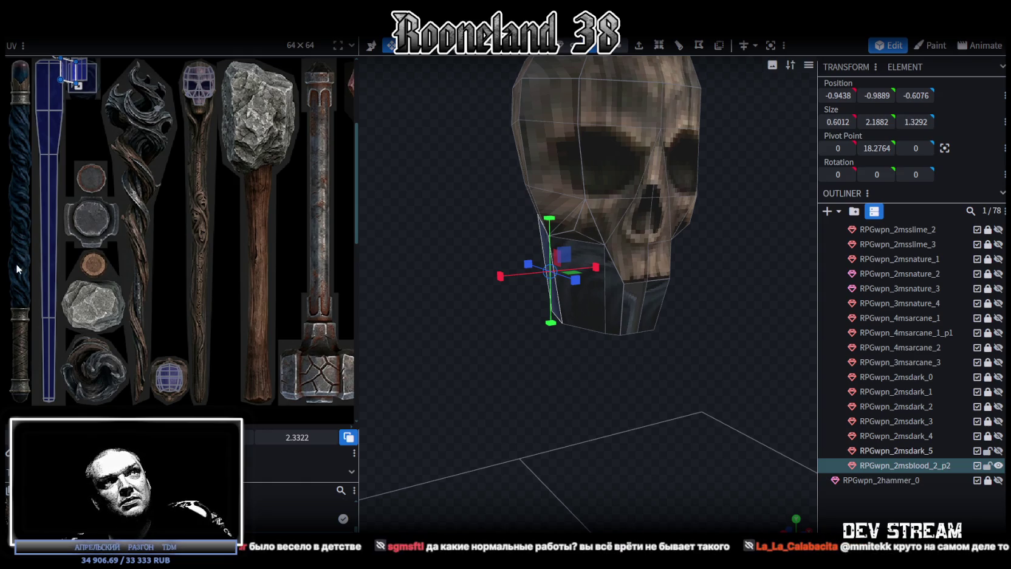
Re-angle the skull view, then switch to the YouTube home page in Chrome
mouse_move(495, 365)
left_mouse_down()
mouse_move(506, 414)
mouse_move(490, 409)
mouse_move(514, 425)
left_mouse_up()
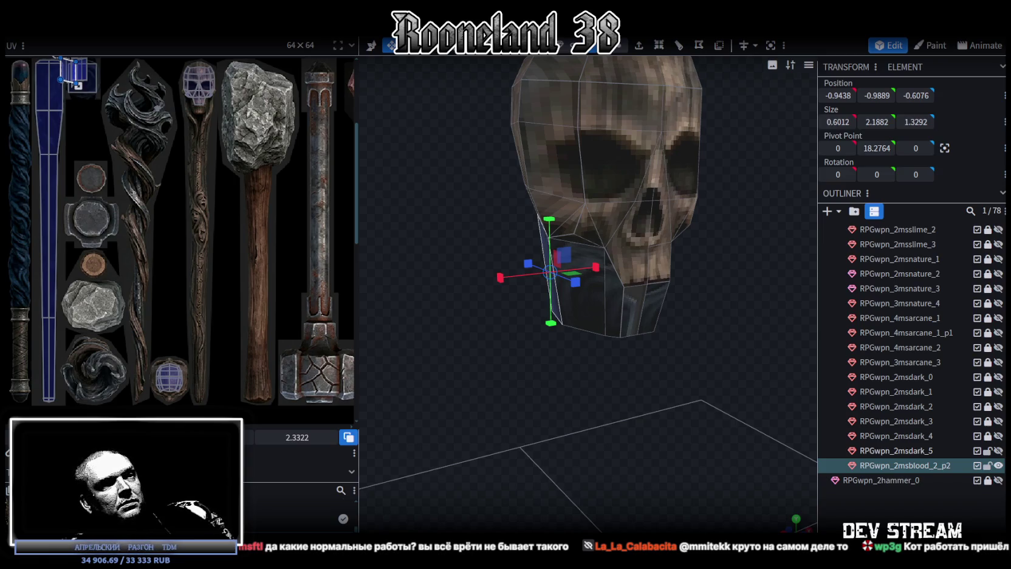
key("alt+Tab")
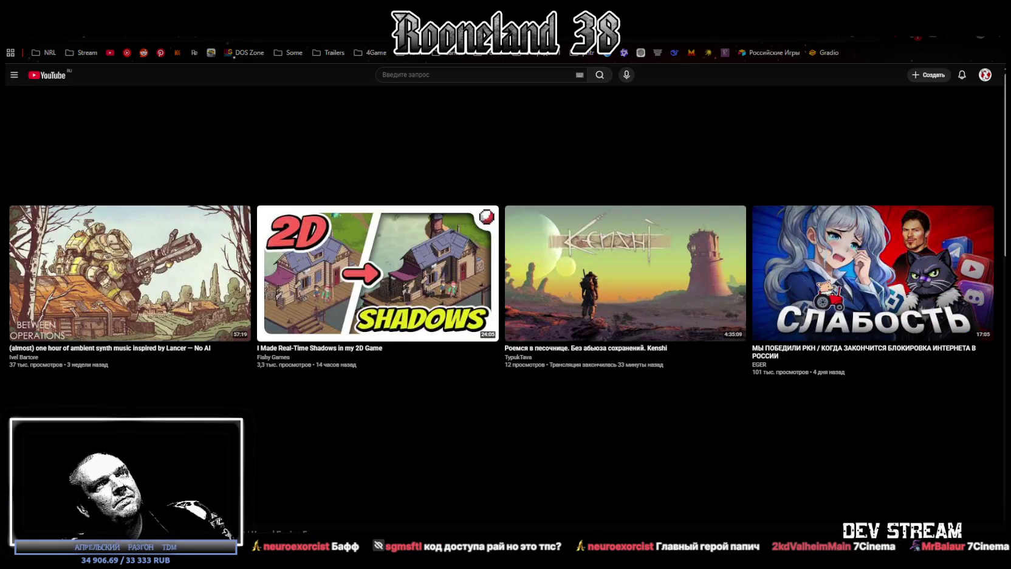
Switch from YouTube back to the Blockbench skull model
key("alt+Tab")
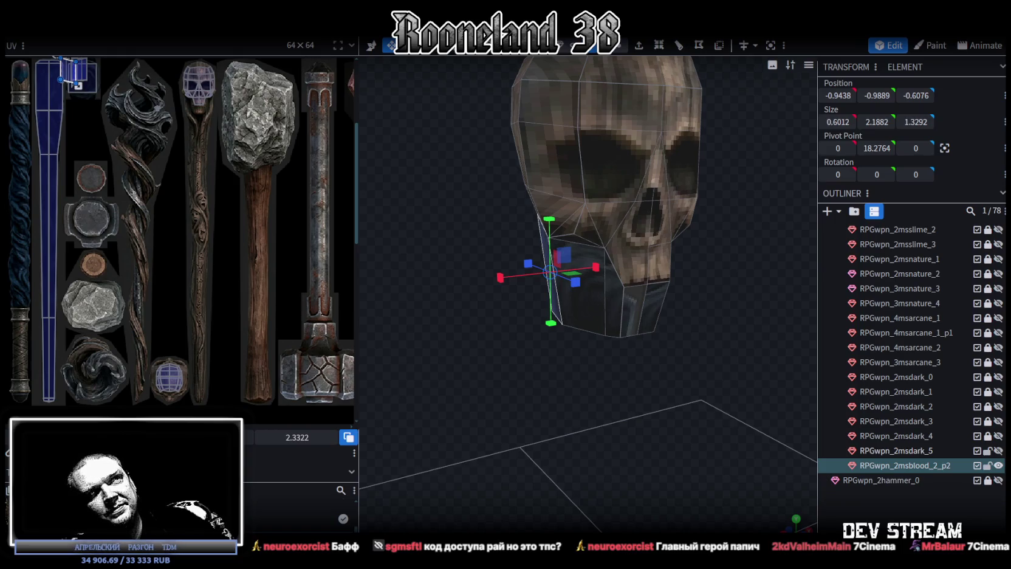
Select the front faces of the skull's lower jaw
mouse_move(561, 422)
left_mouse_down()
mouse_move(510, 401)
mouse_move(541, 414)
mouse_move(531, 413)
mouse_move(538, 372)
mouse_move(533, 415)
left_mouse_up()
left_click_drag(534, 413, 566, 409)
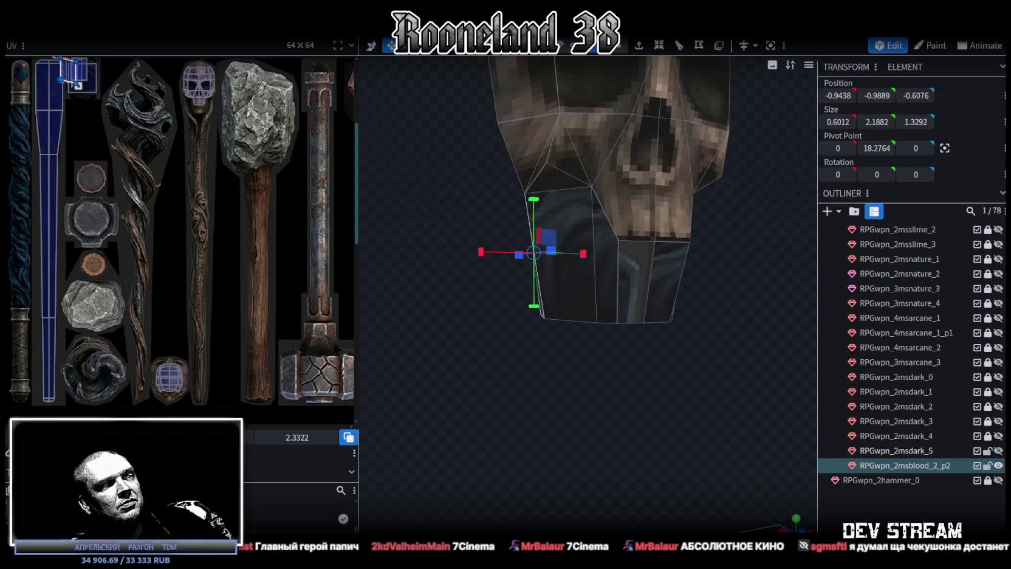
mouse_move(536, 429)
left_mouse_down()
mouse_move(534, 443)
mouse_move(595, 350)
left_mouse_up()
left_click_drag(665, 311, 565, 297)
Frame the whole skull front-on, centred above the grid
mouse_move(608, 379)
left_mouse_down()
mouse_move(654, 406)
mouse_move(604, 406)
mouse_move(636, 412)
left_mouse_up()
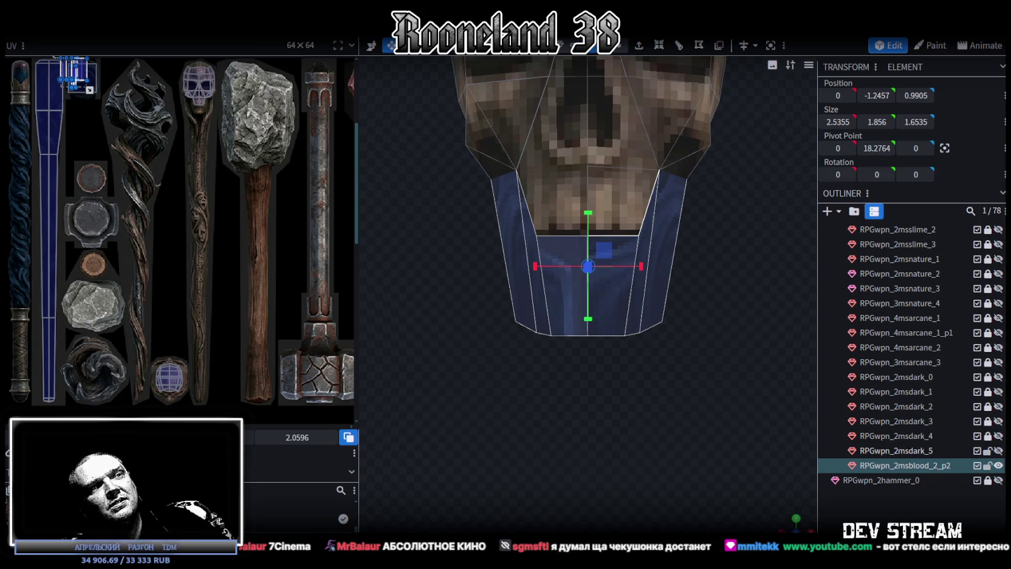
left_click_drag(657, 376, 715, 433)
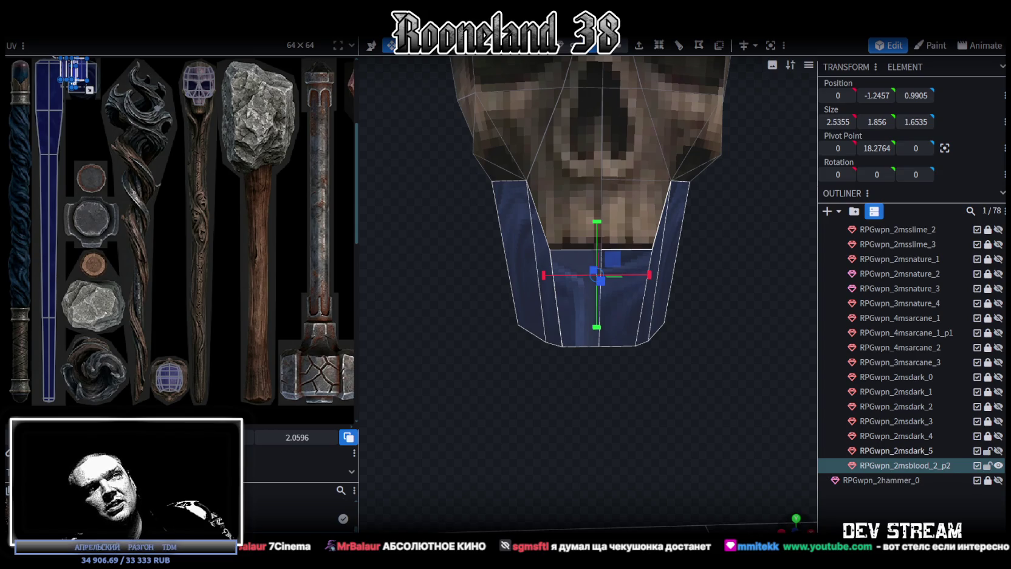
scroll(648, 418, "down", 5)
left_click_drag(647, 417, 598, 384)
scroll(541, 316, "up", 2)
scroll(539, 322, "up", 3)
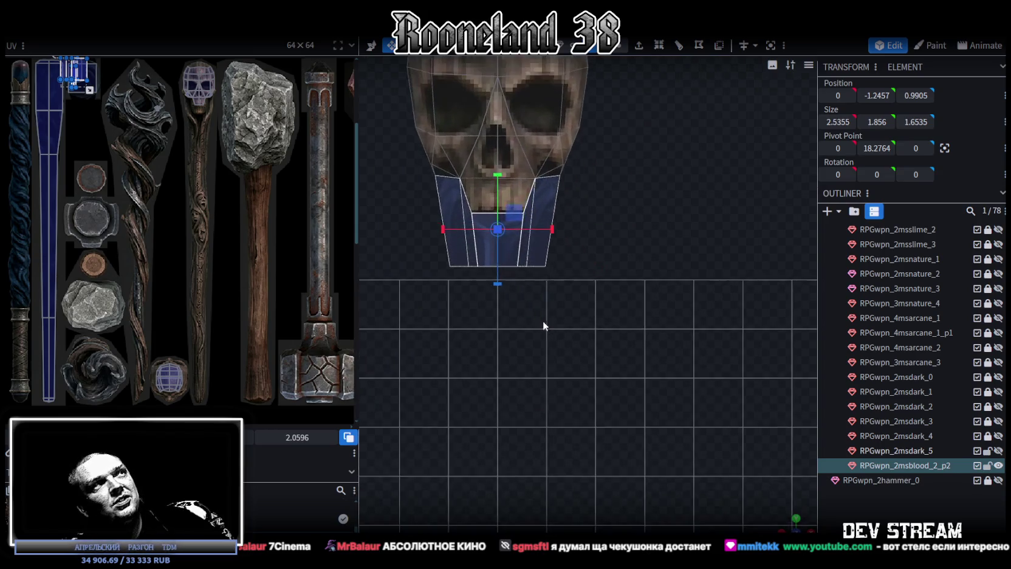
right_click_drag(539, 322, 592, 418)
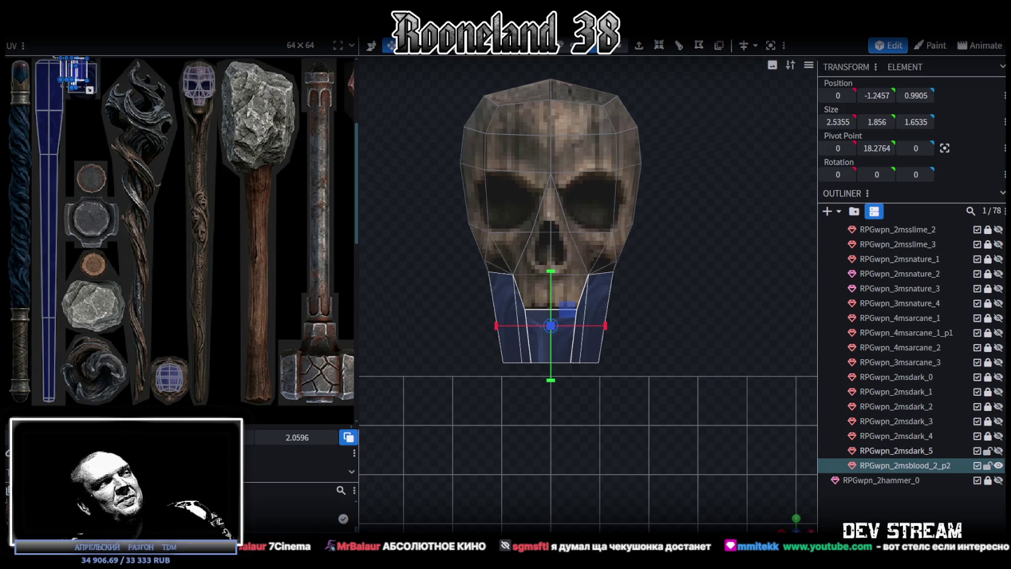
scroll(67, 180, "up", 3)
scroll(37, 120, "up", 2)
scroll(38, 120, "up", 1)
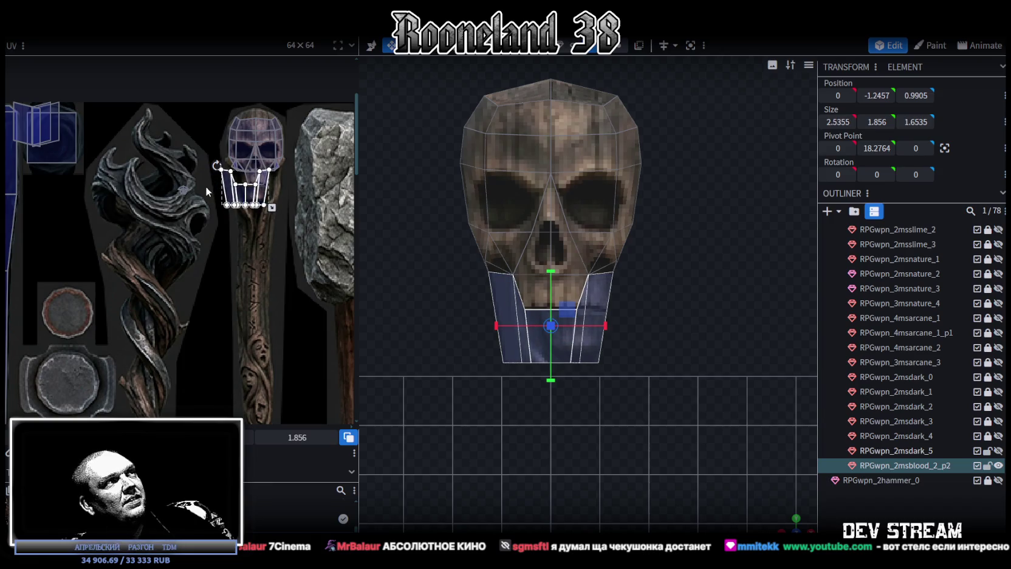
Zoom into the UV editor and shift the jaw UVs over the skull's mouth and chin
scroll(206, 192, "up", 3)
scroll(201, 199, "up", 1)
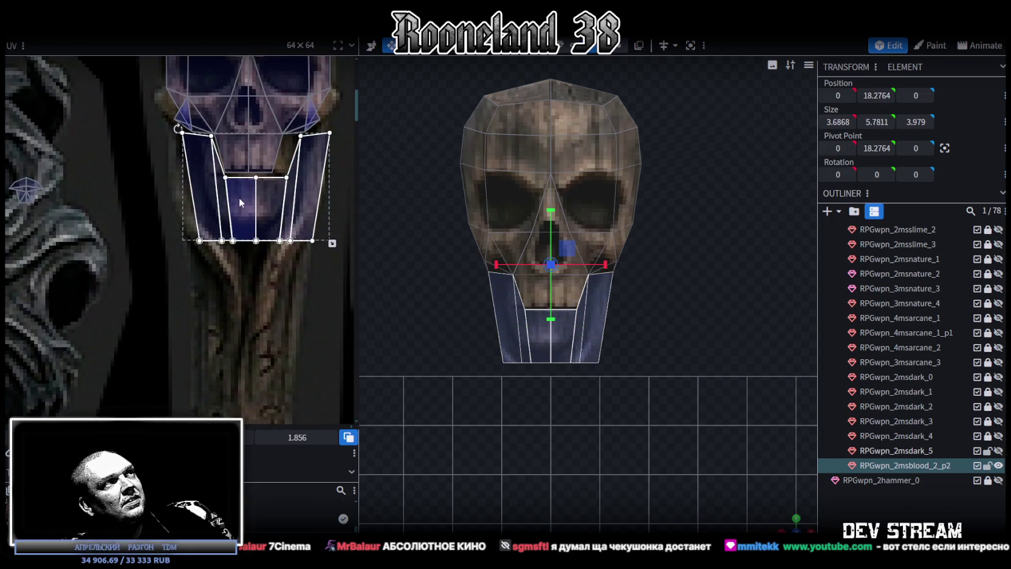
left_click_drag(239, 195, 240, 194)
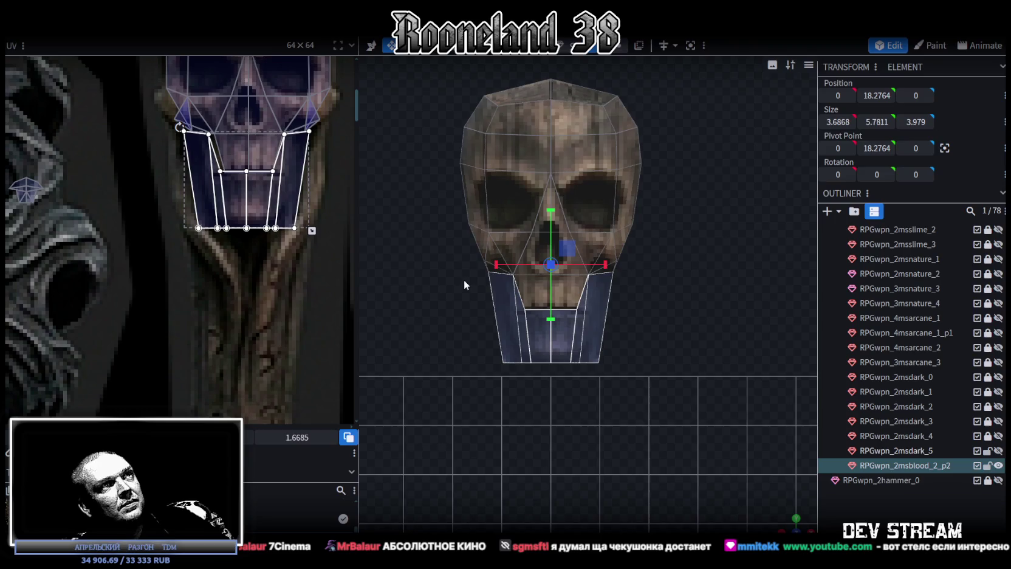
scroll(522, 331, "up", 2)
scroll(261, 238, "up", 2)
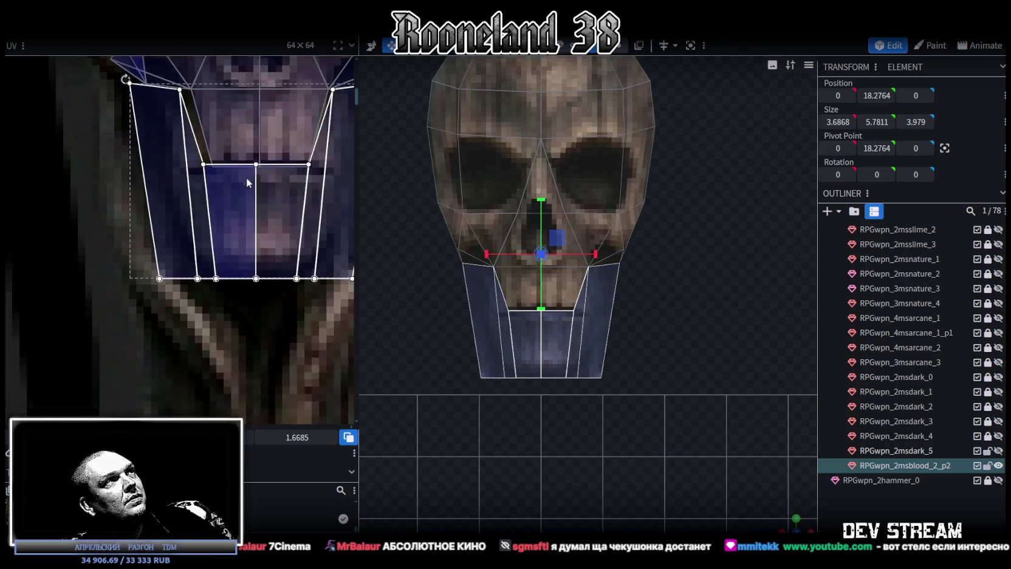
scroll(243, 174, "up", 2)
scroll(279, 208, "up", 1)
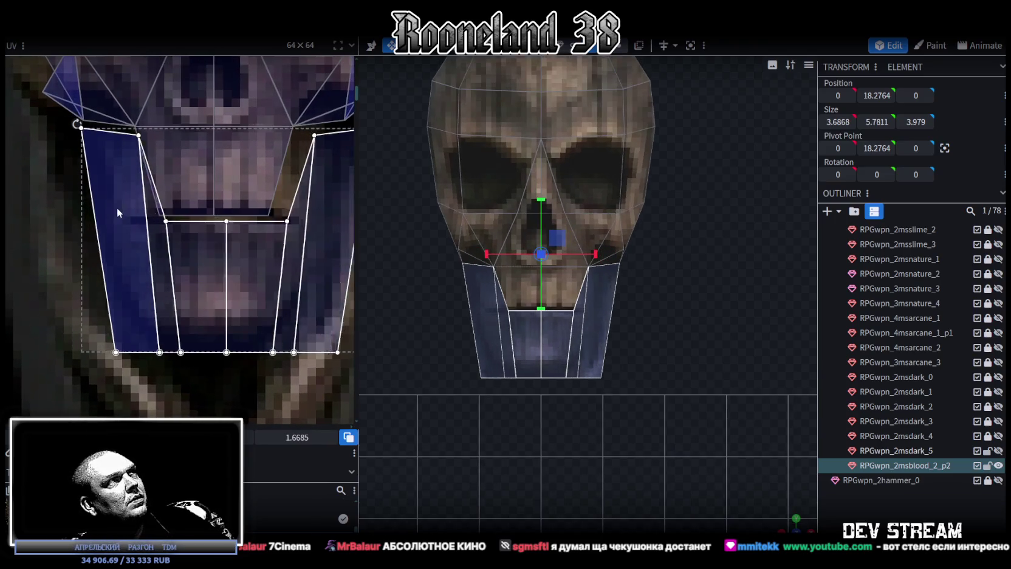
scroll(231, 265, "down", 1)
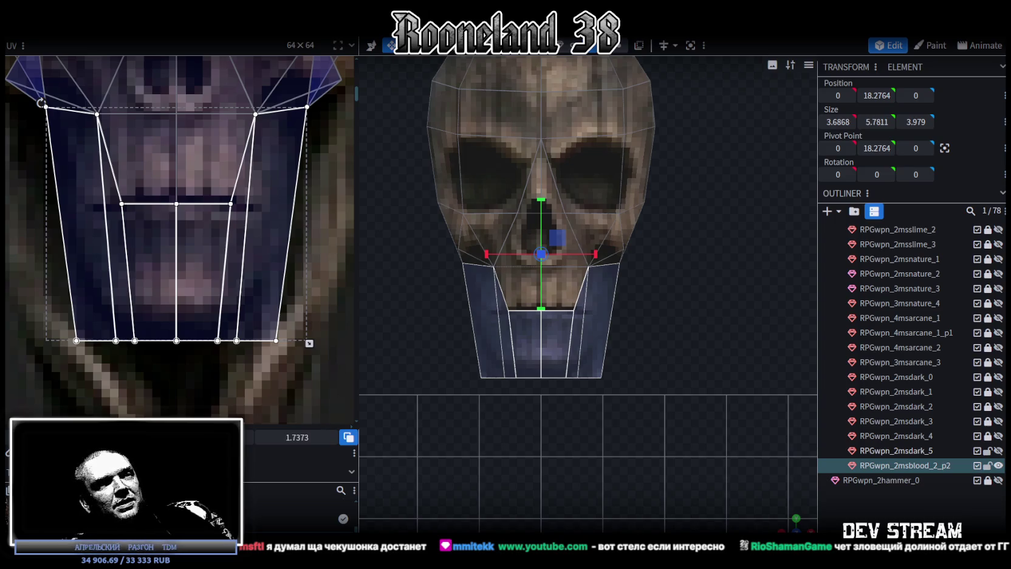
key("alt+Tab")
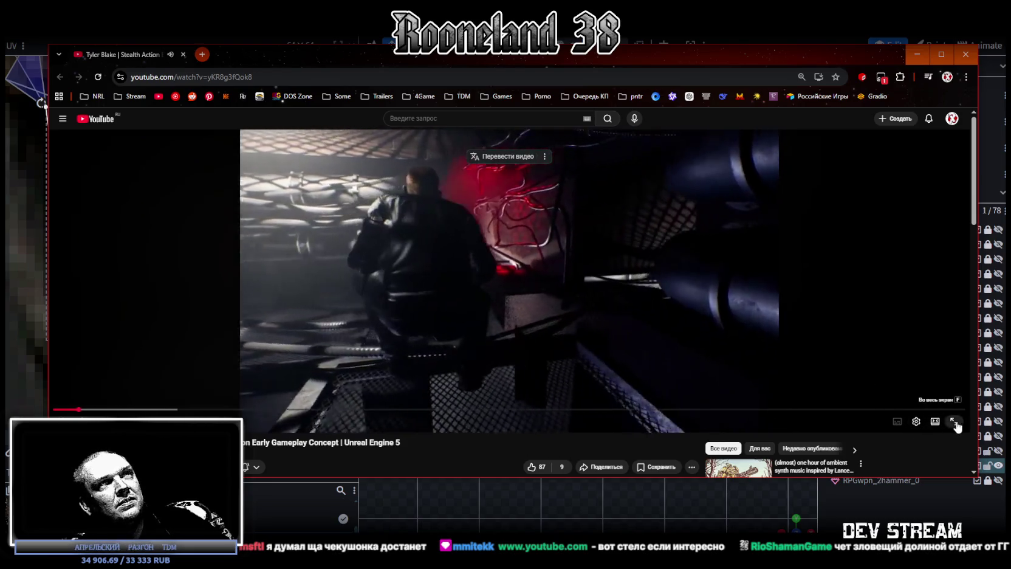
Watch the Unreal Engine 5 stealth-action video full screen
left_click(954, 421)
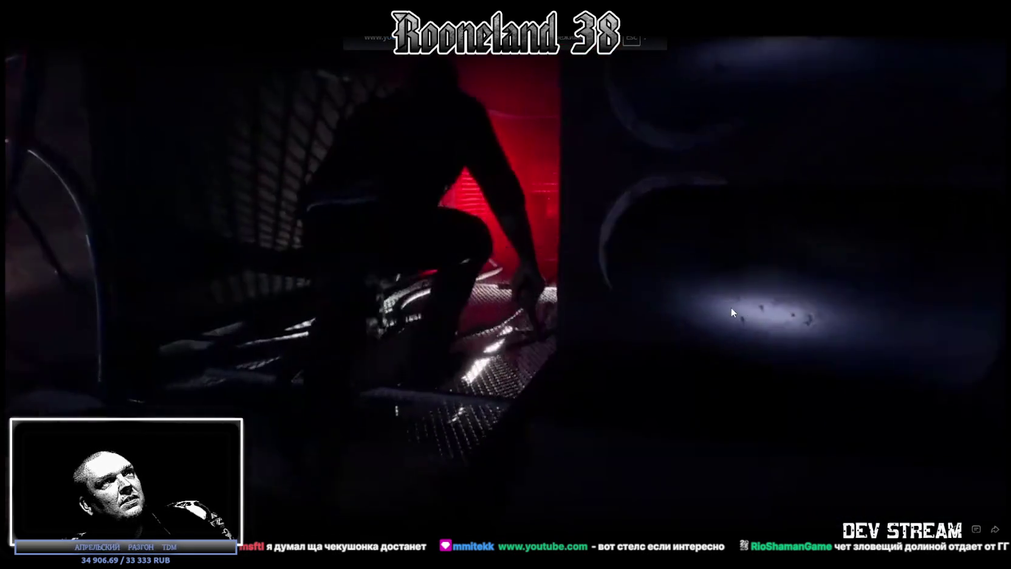